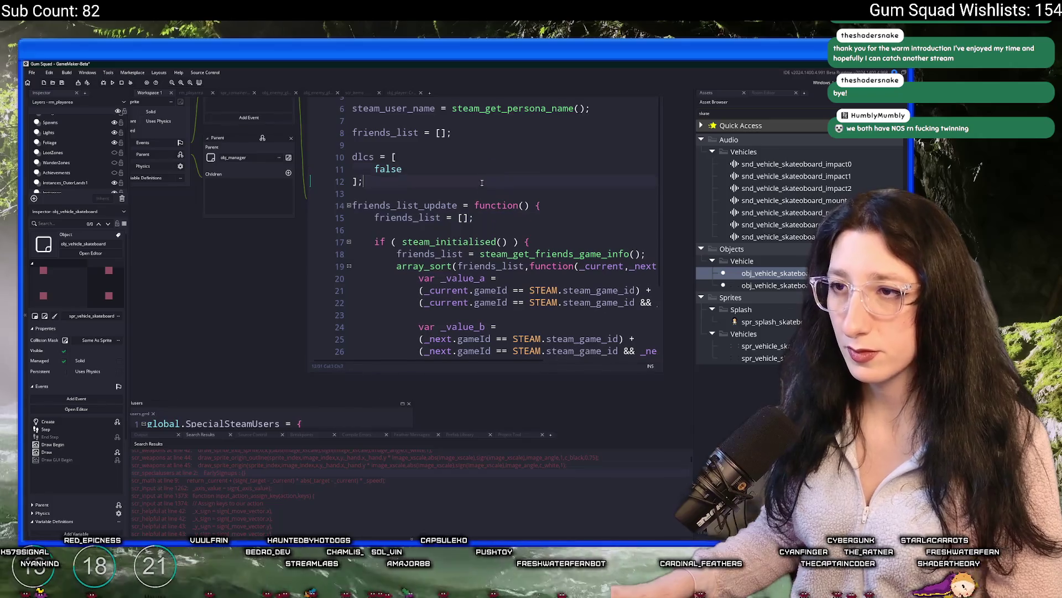
Replace the placeholder false with '// Early Sign Up' and '// Soundtrack DLC' comment lines.
double_click(404, 175)
text(// Early Signu)
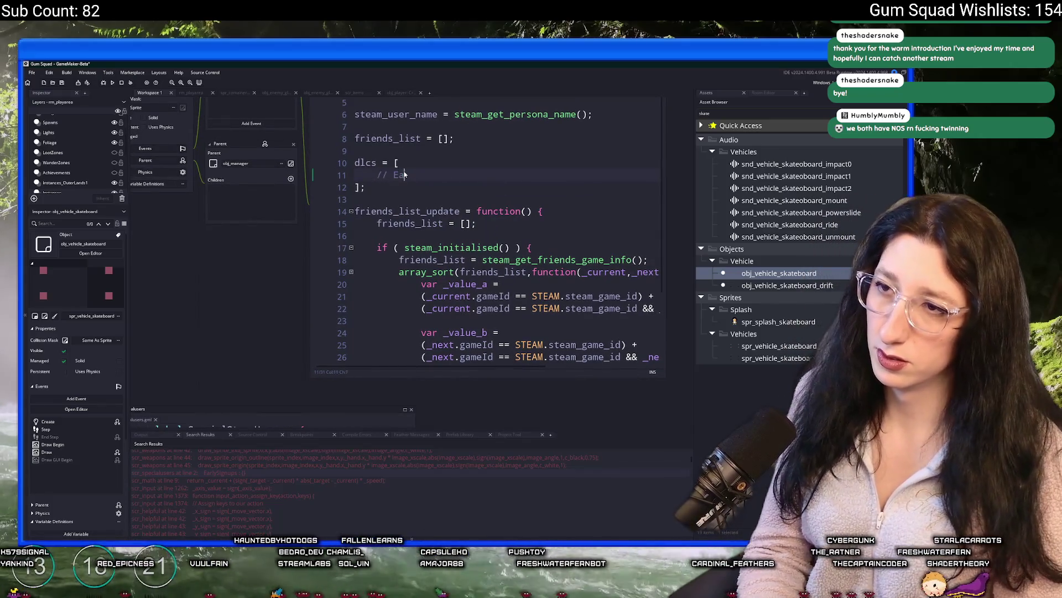
key(BackSpace)
text(U)
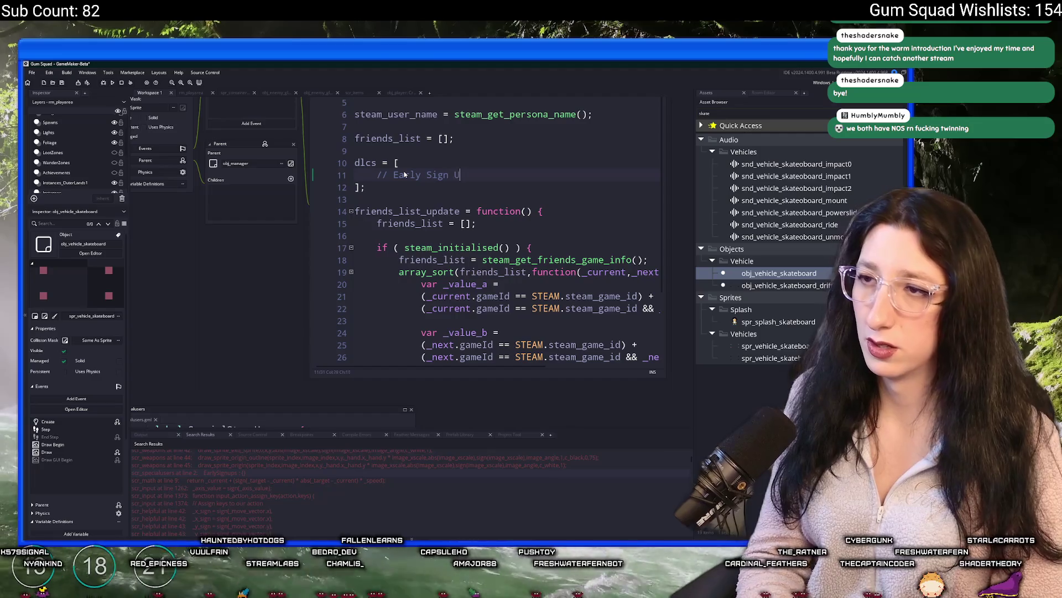
text(p,)
key(Return)
text(// )
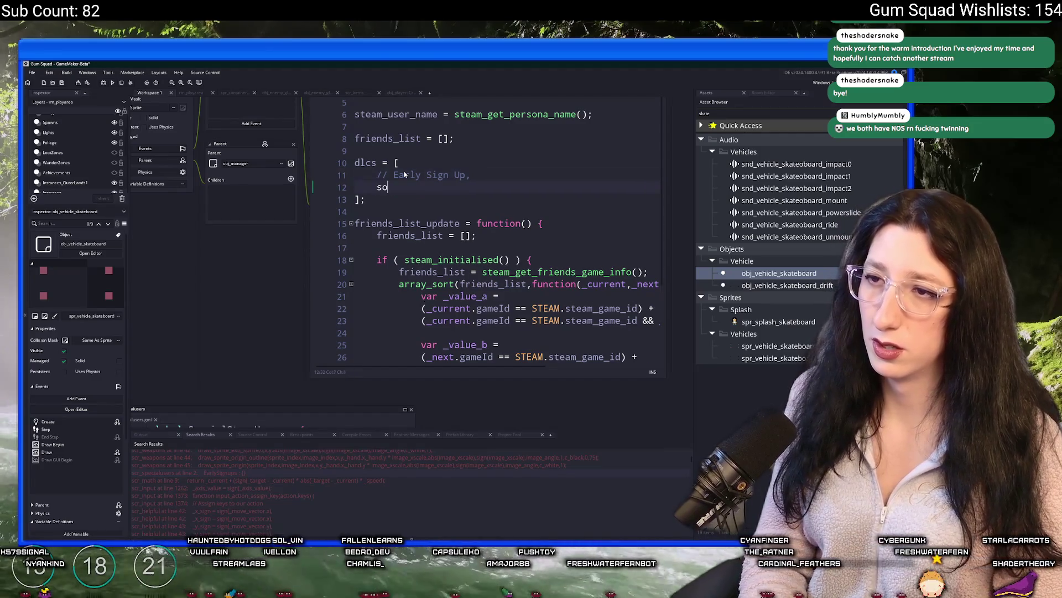
text(Soundt)
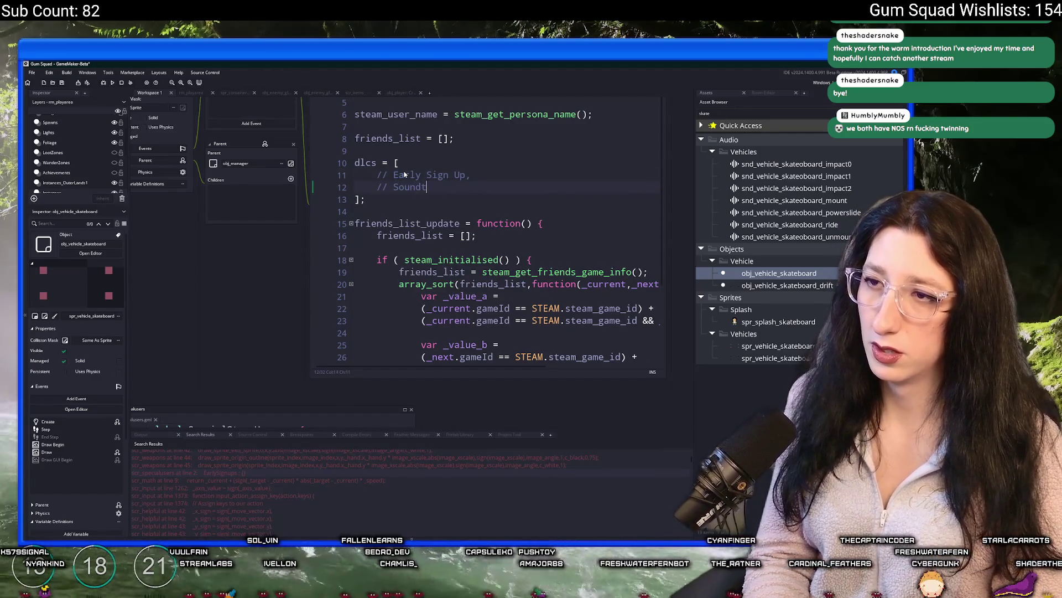
text(rack DLC)
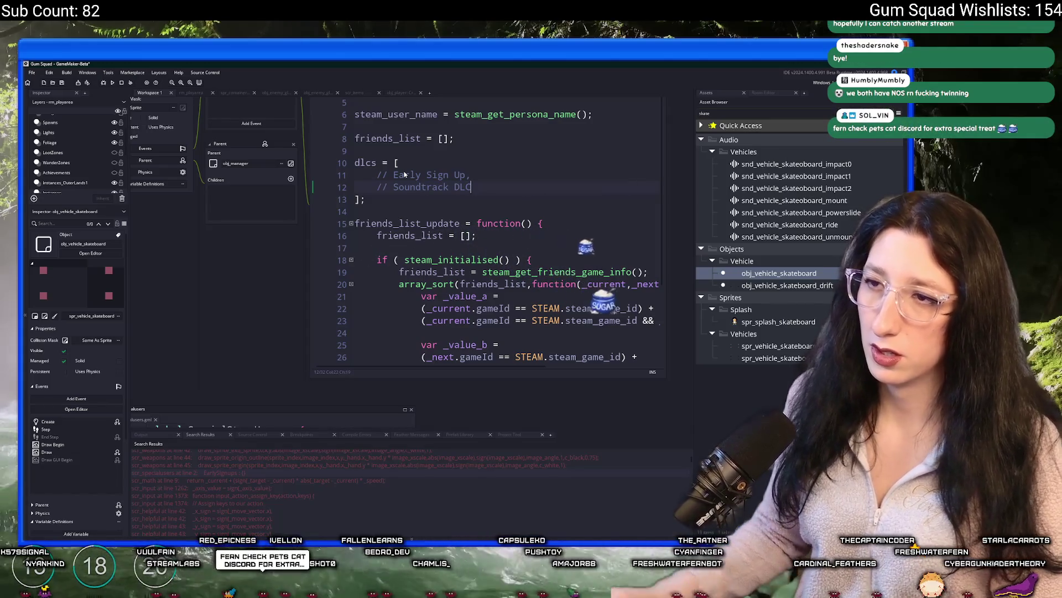
Put a false entry before each comment, tab-aligned, and add blank lines below the array.
click(377, 174)
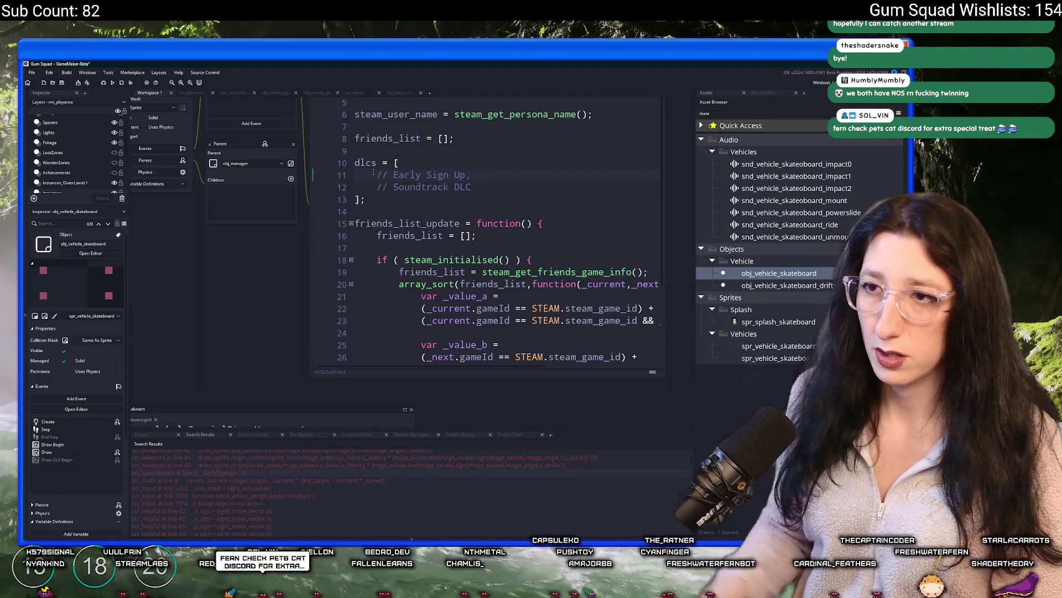
text(false,)
key(Tab)
click(379, 187)
key(Tab)
key(Tab)
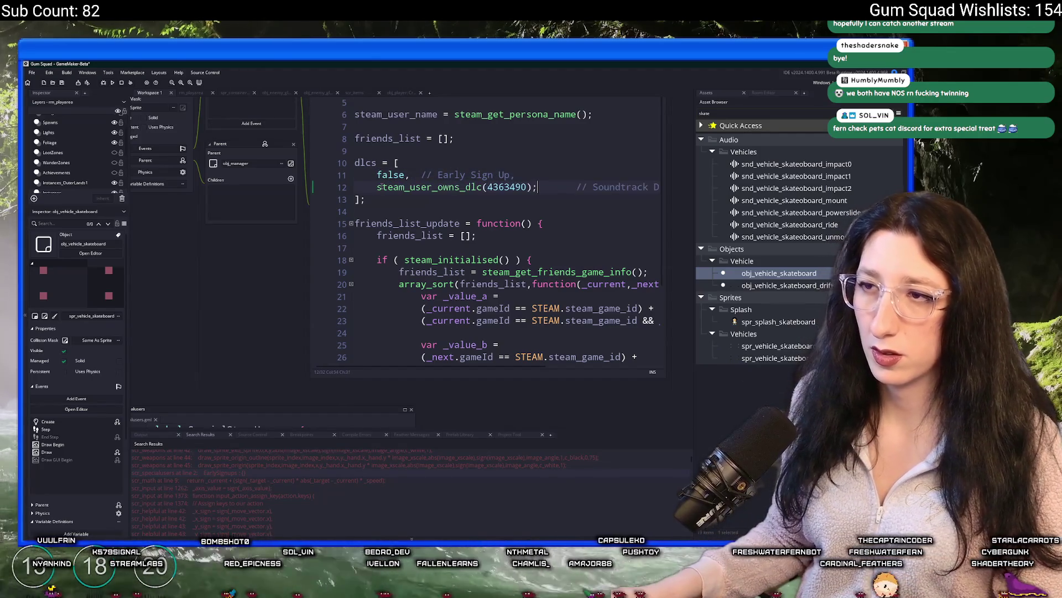
text(false       // Soundtrack DLC)
key(Escape)
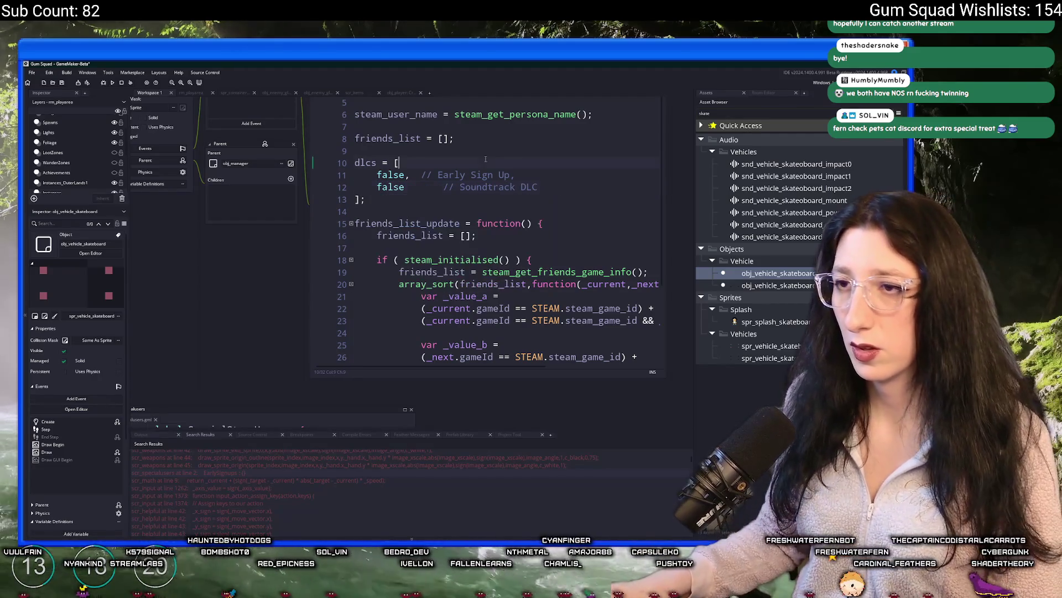
click(450, 203)
key(Return)
key(Return)
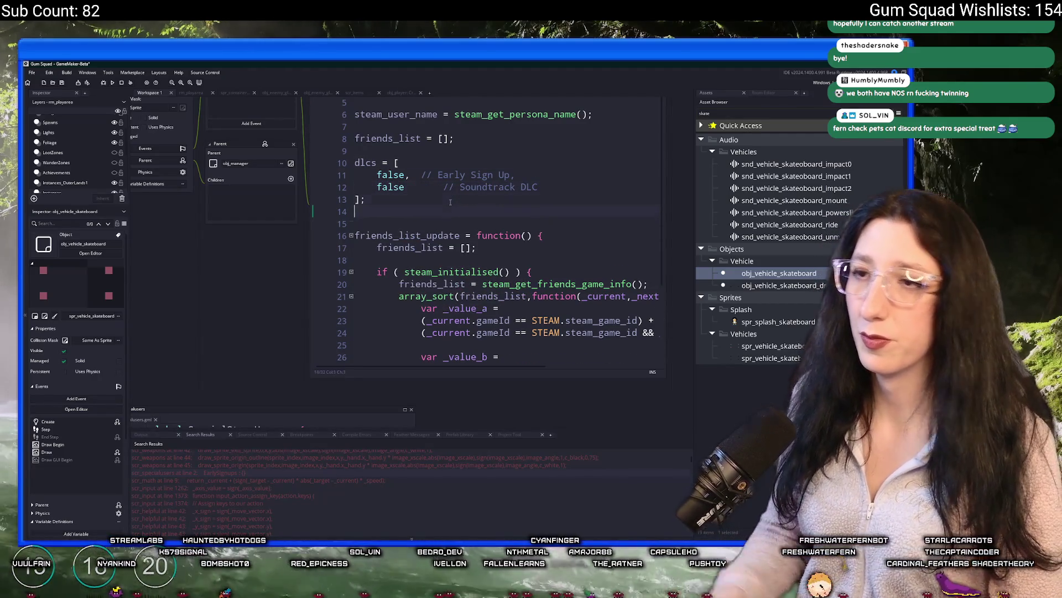
Rename dlcs to dlc_owned and add dlc_owned[0] = false; and dlc_owned[1] = steam_user_owns_dlc(4363490);.
text(dlc)
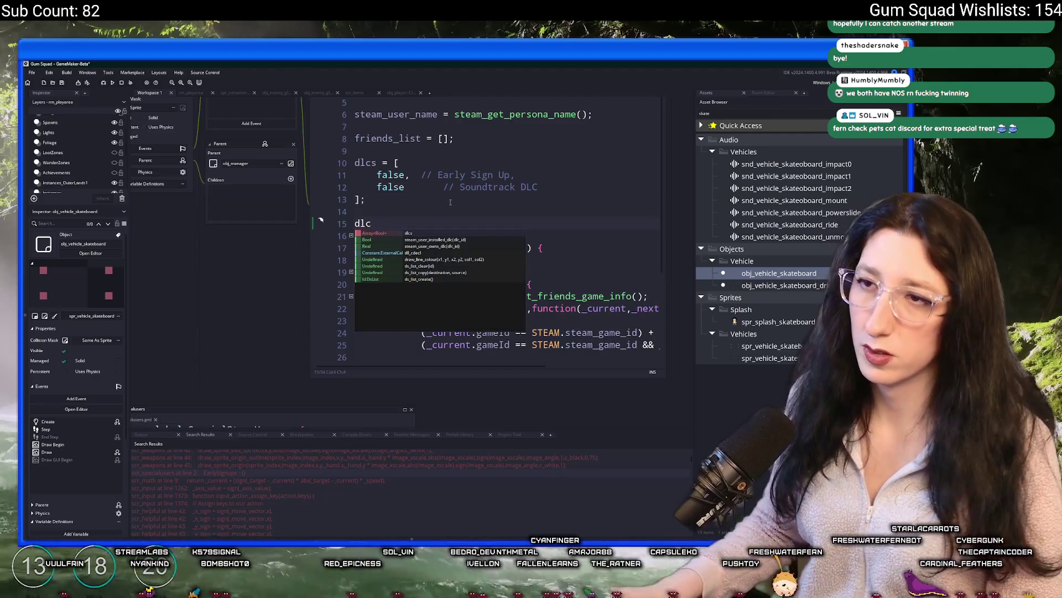
click(377, 163)
key(BackSpace)
text(_own)
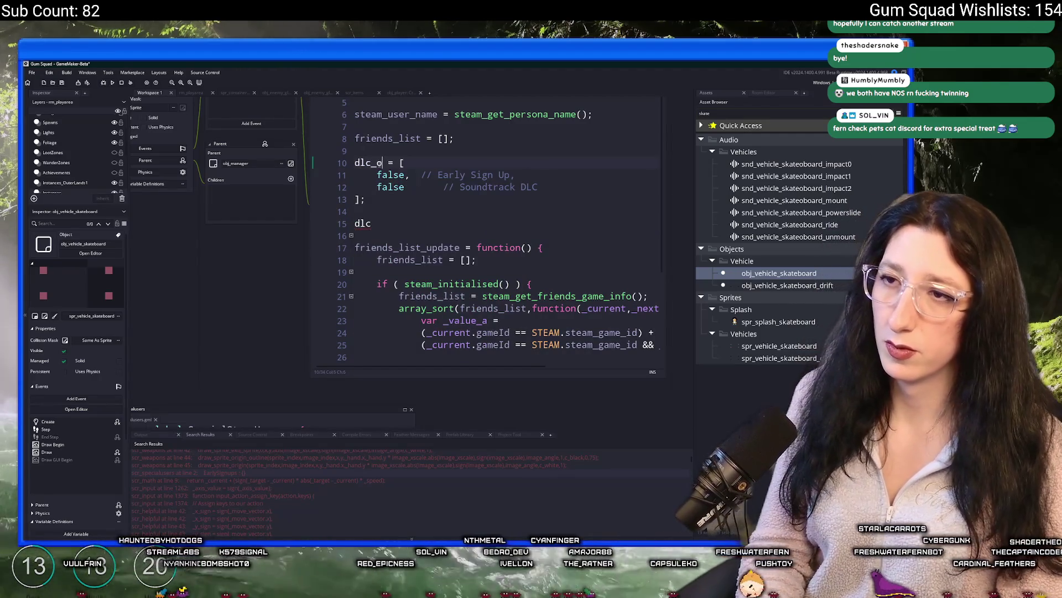
text(ed)
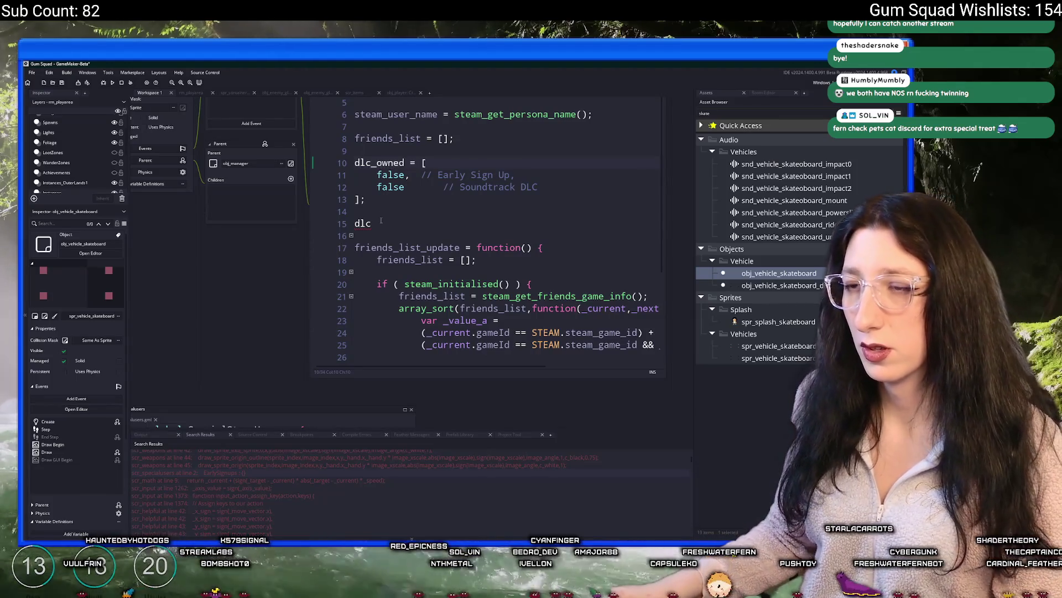
text(_owned)
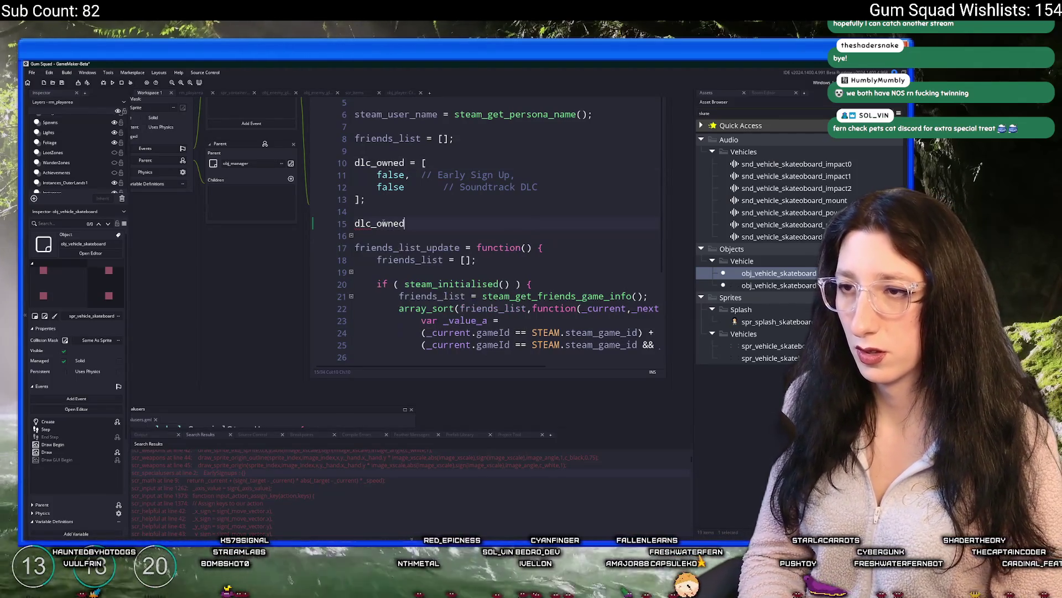
text([0] = )
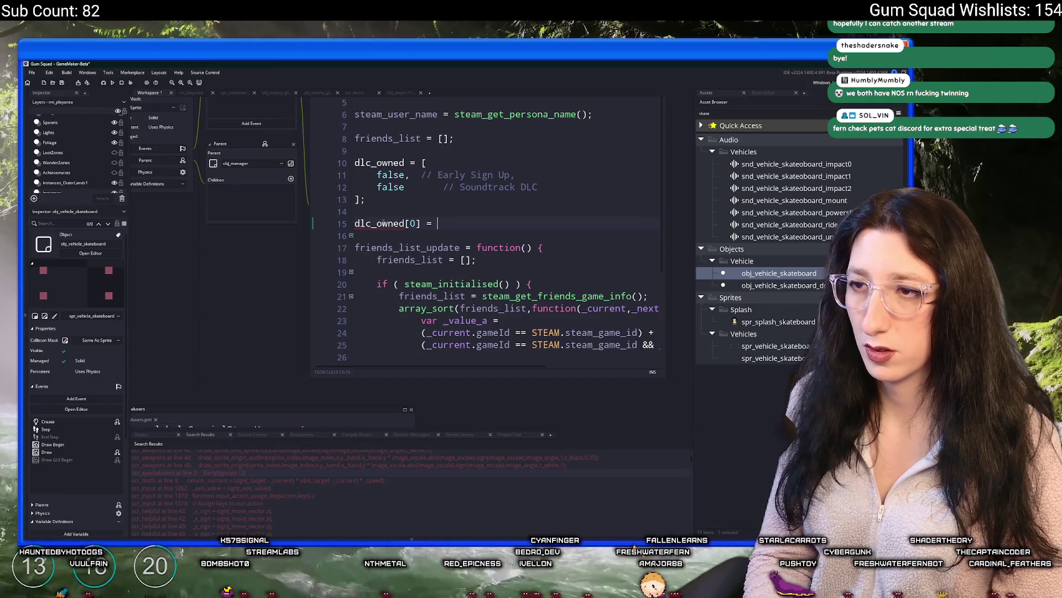
text(false;)
key(Return)
text(dlc_)
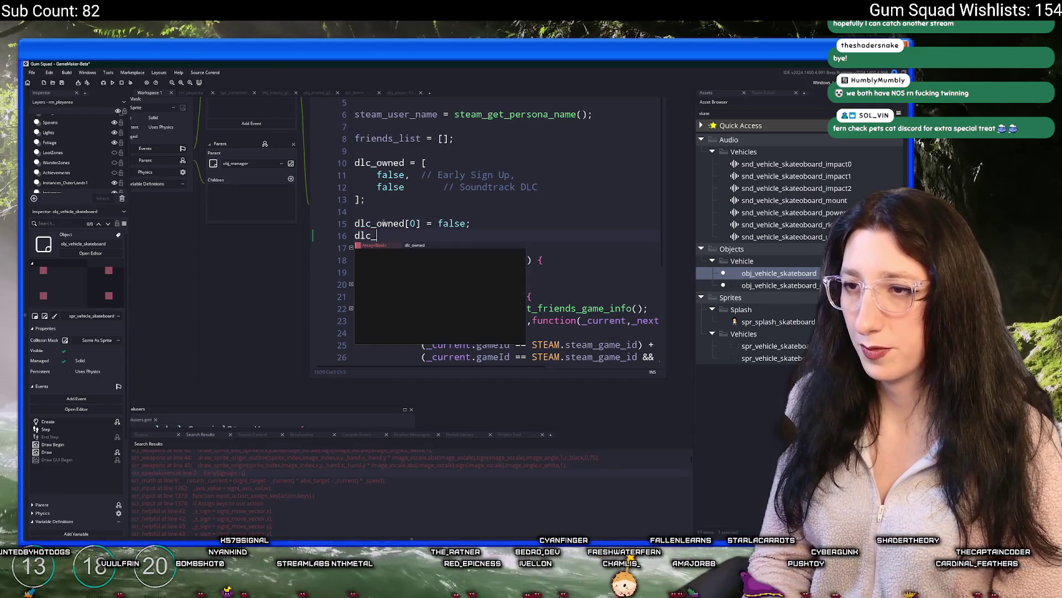
text(owne)
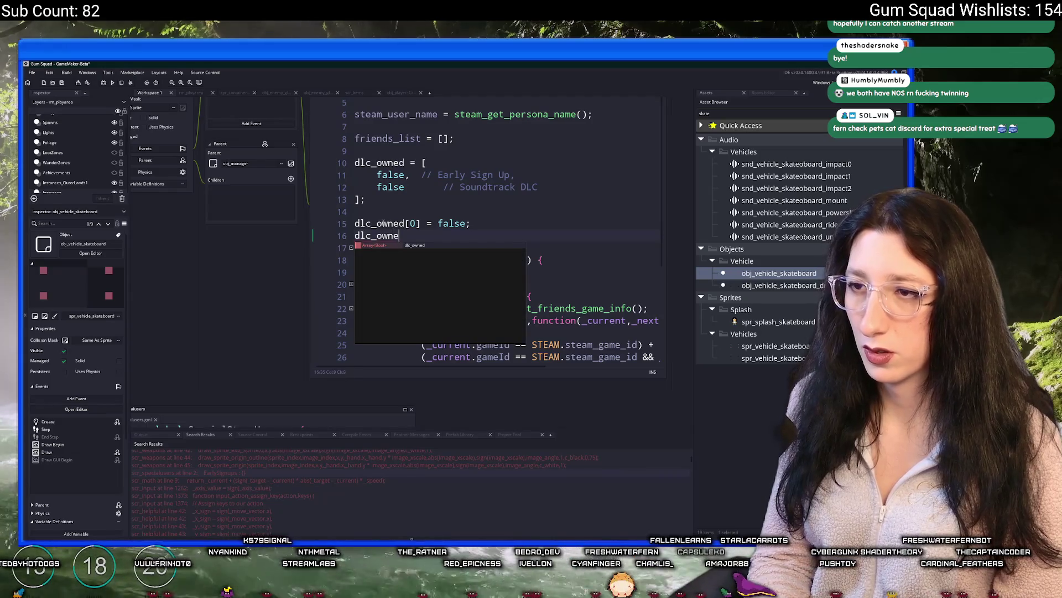
text(d[1] = steam_user_owns_dlc(4363490);)
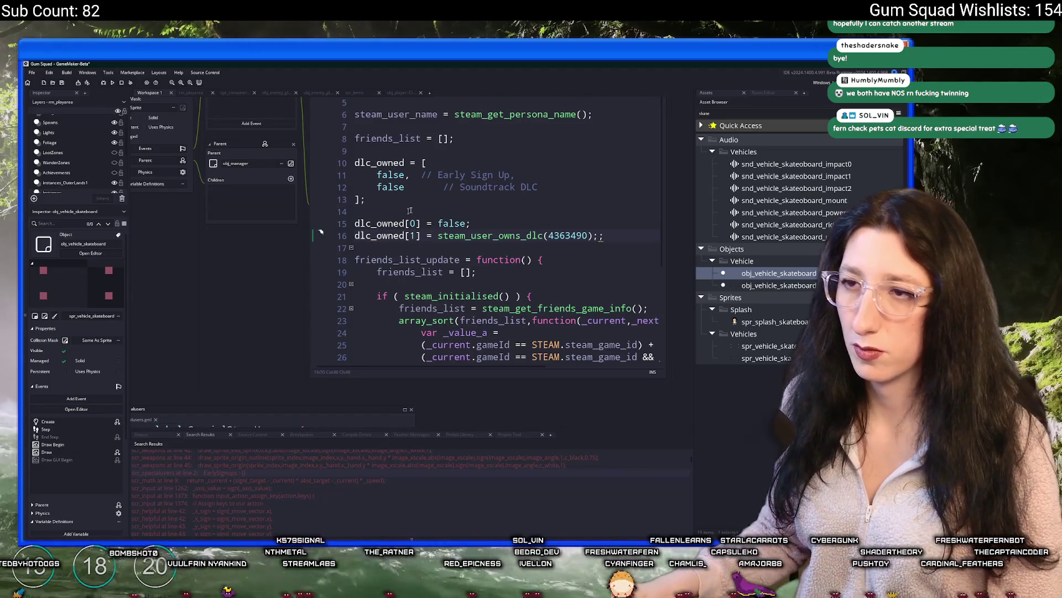
Move the Early Sign Up comment onto its own line above dlc_owned[0].
click(405, 162)
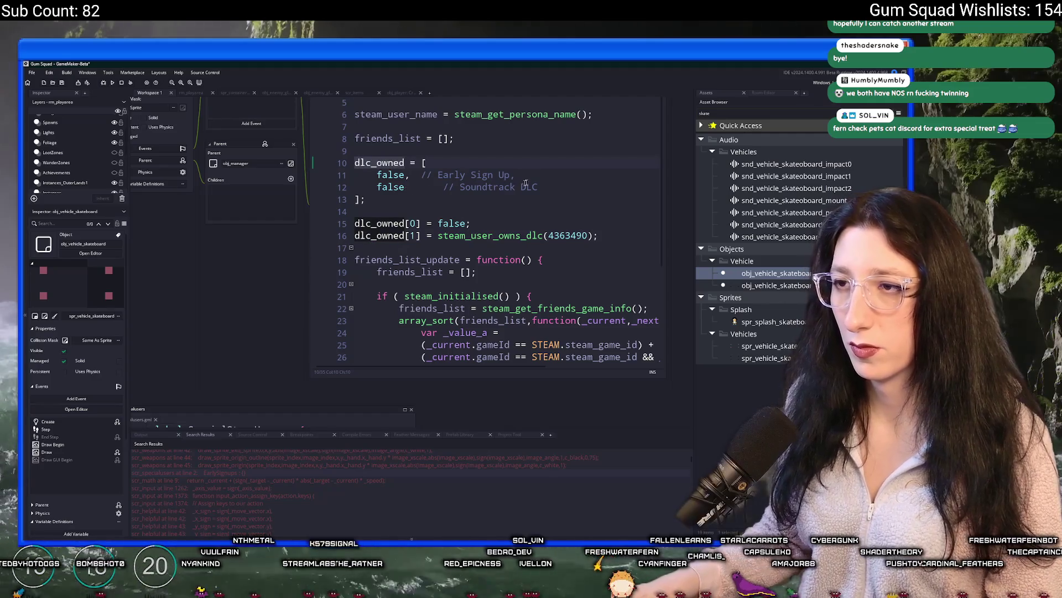
mouse_move(515, 175)
mouse_down()
mouse_move(427, 175)
mouse_move(521, 174)
mouse_move(512, 175)
mouse_up()
key(ctrl+c)
click(425, 177)
click(480, 224)
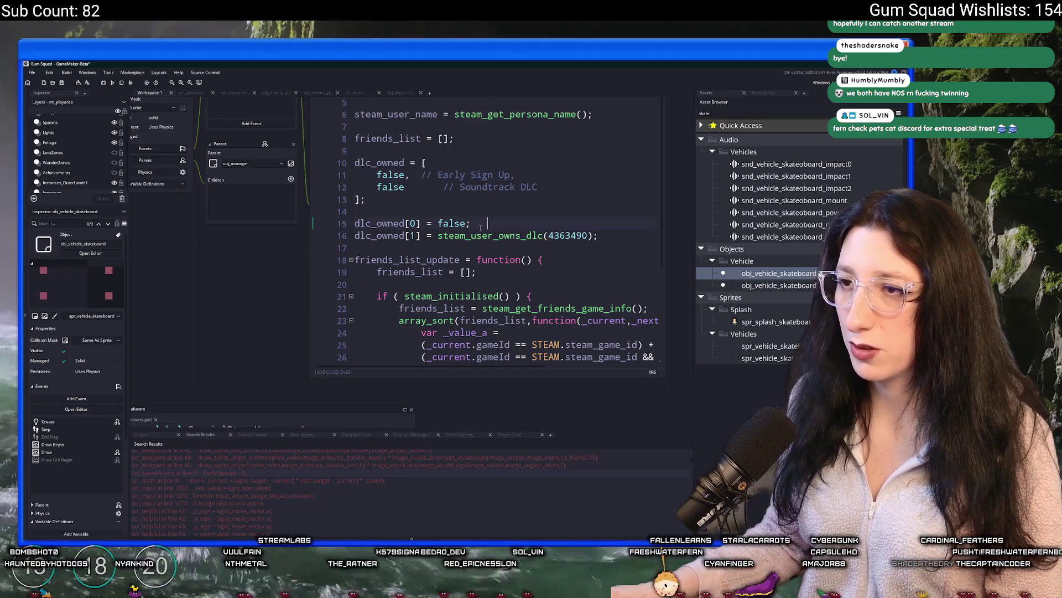
key(Tab)
key(Tab)
key(Tab)
key(BackSpace)
key(BackSpace)
key(BackSpace)
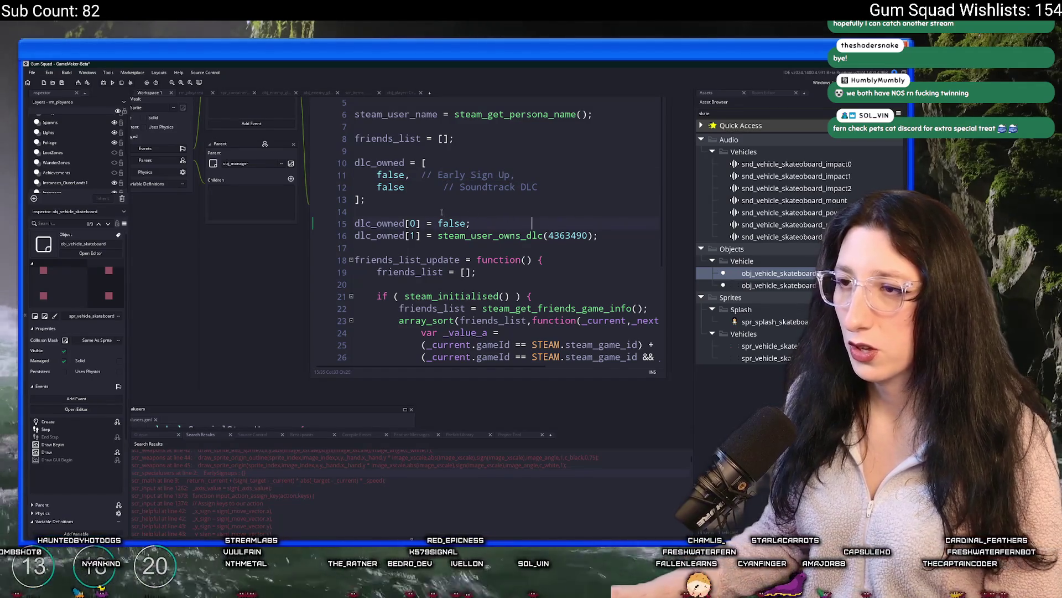
click(442, 211)
key(Return)
key(ctrl+v)
Copy the Soundtrack DLC comment onto a line above dlc_owned[1].
mouse_move(538, 187)
mouse_down()
mouse_move(444, 191)
mouse_move(357, 162)
mouse_move(422, 162)
mouse_up()
key(ctrl+c)
click(483, 231)
key(Return)
key(Return)
key(ctrl+v)
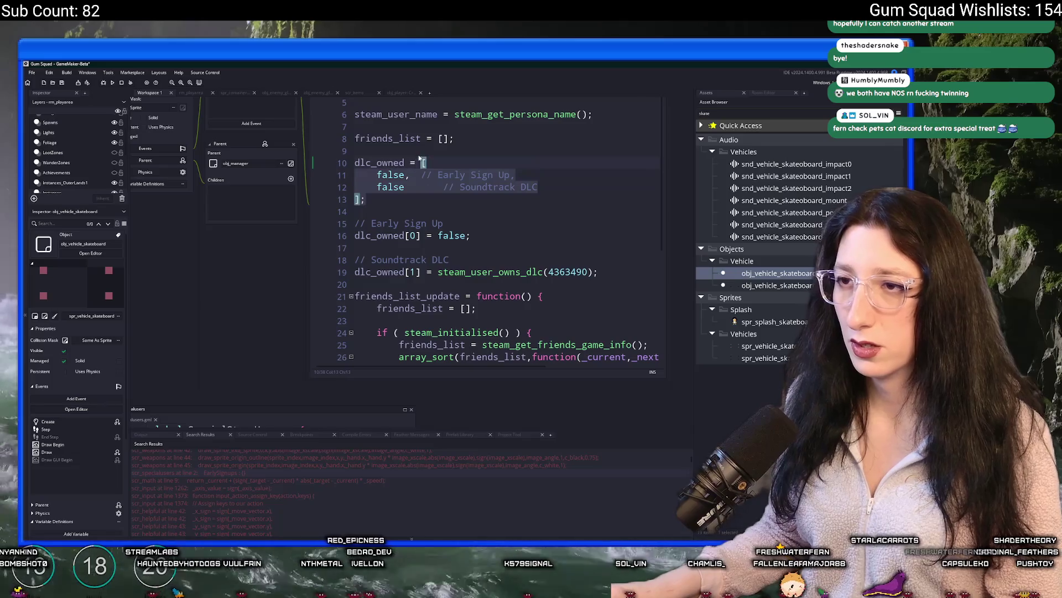
Declare dlc_owned with array_create(10) and enlarge the code editor.
text(array_create(2);)
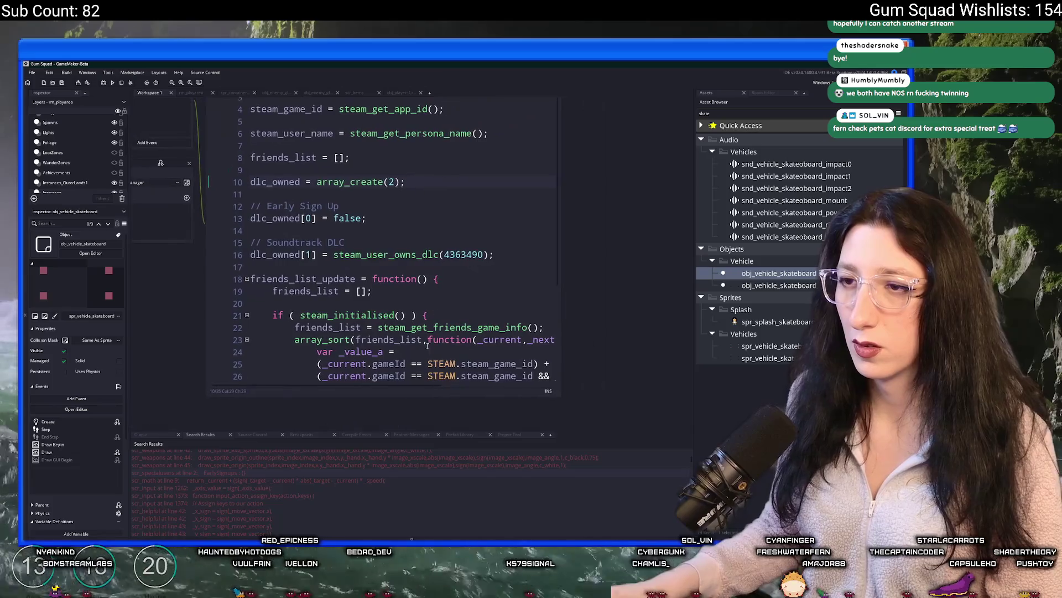
drag(405, 405, 429, 484)
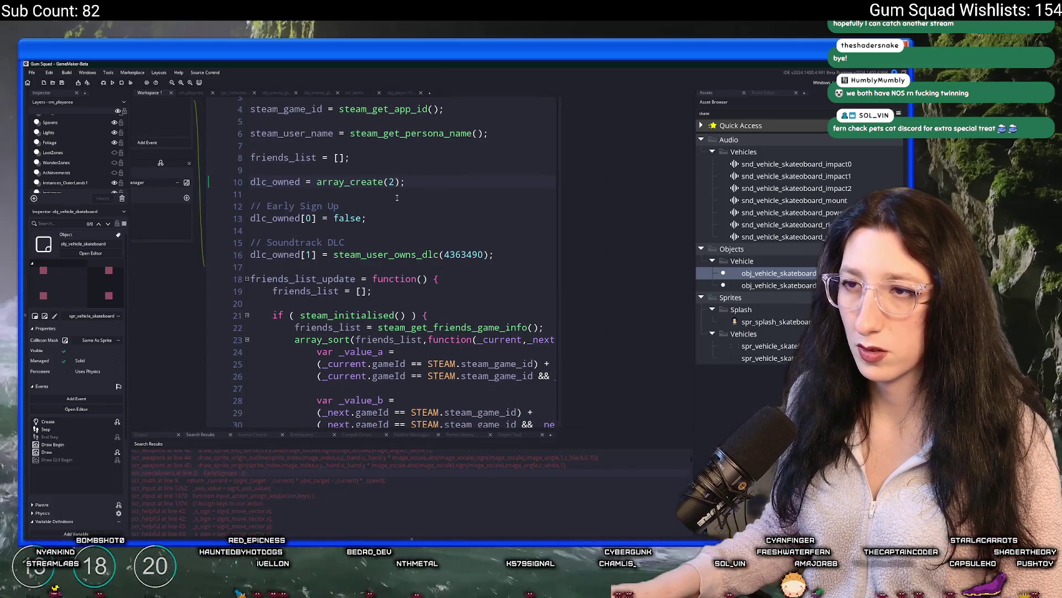
double_click(390, 182)
text(10)
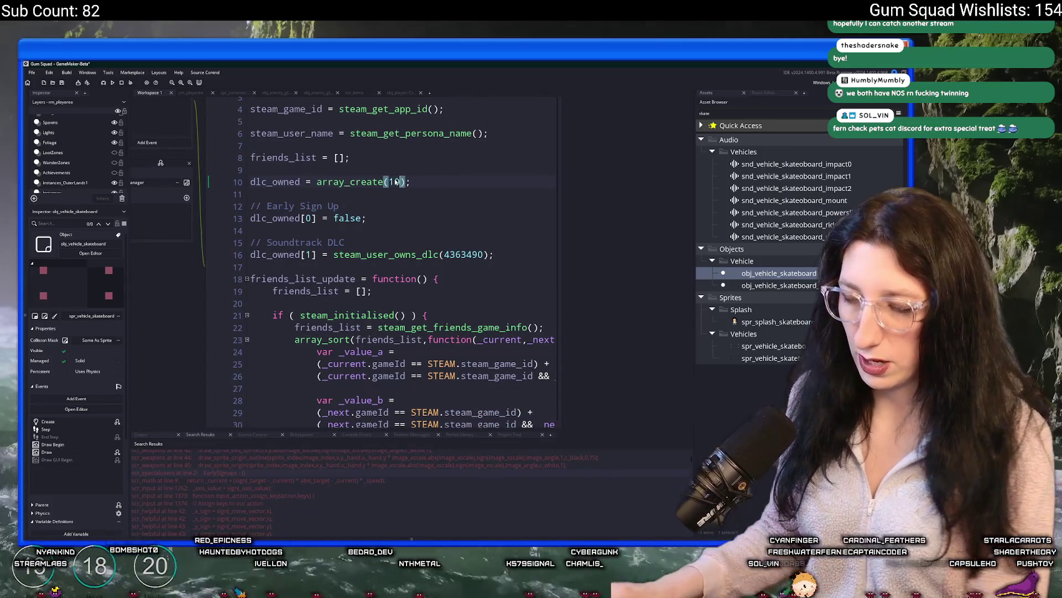
key(F12)
click(314, 198)
click(433, 210)
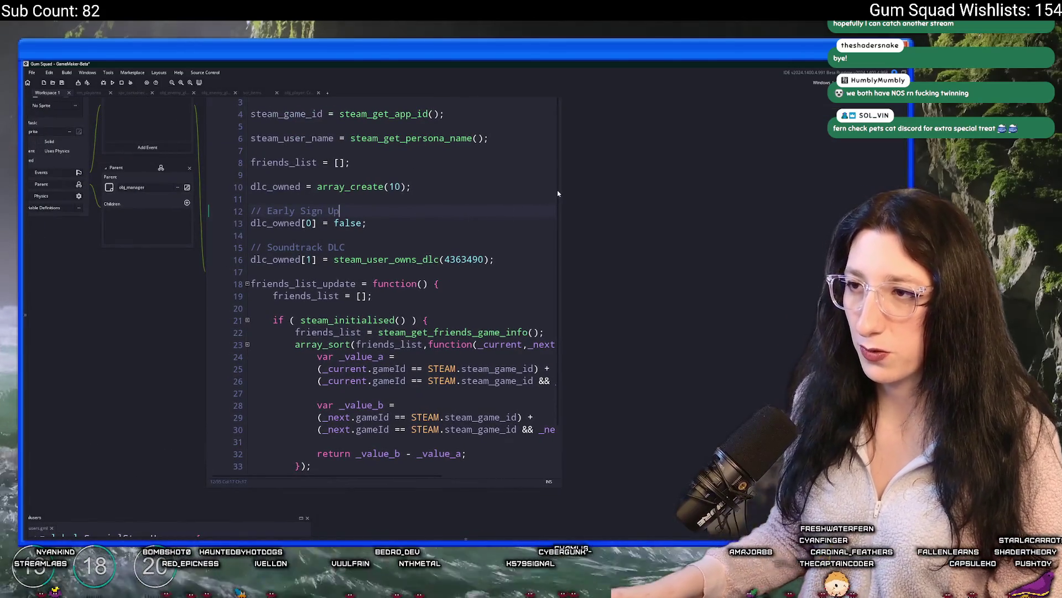
drag(558, 193, 647, 199)
Check the SpecialSteamUsers struct, then replace dlc_owned[0]'s false with array_contains.
click(138, 532)
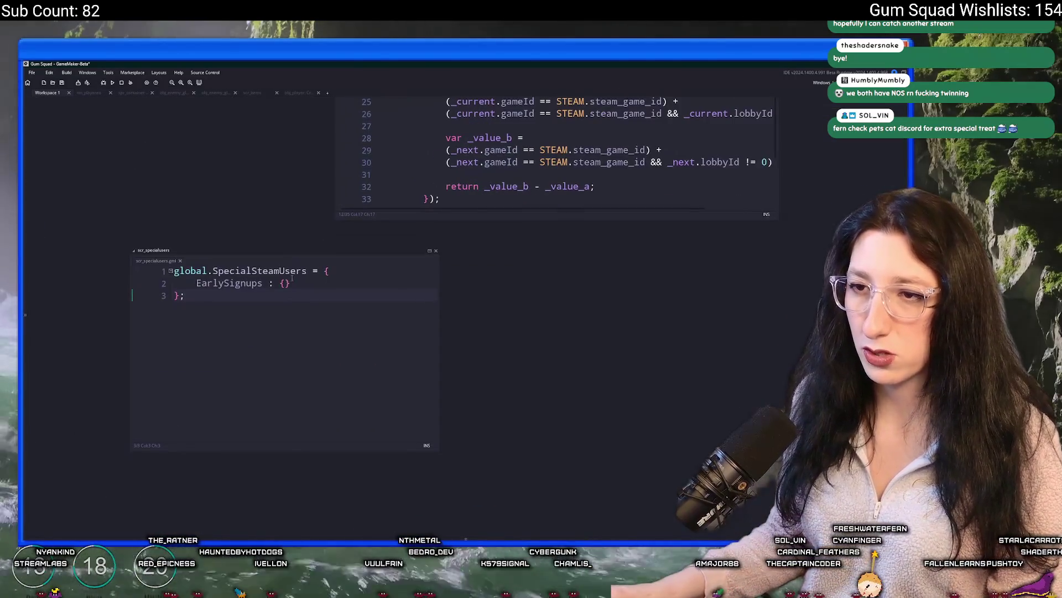
click(309, 270)
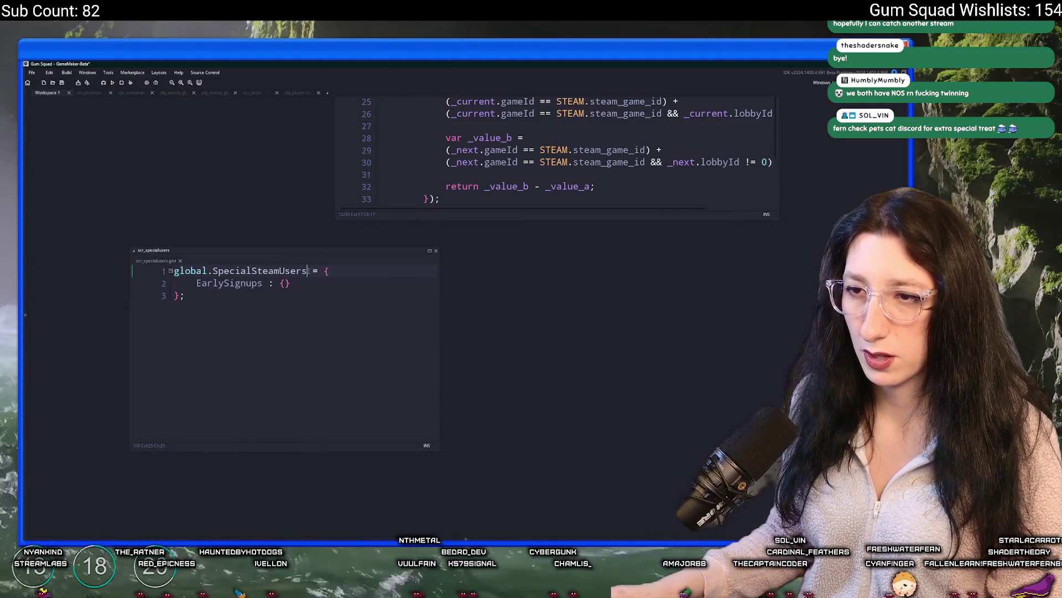
click(468, 217)
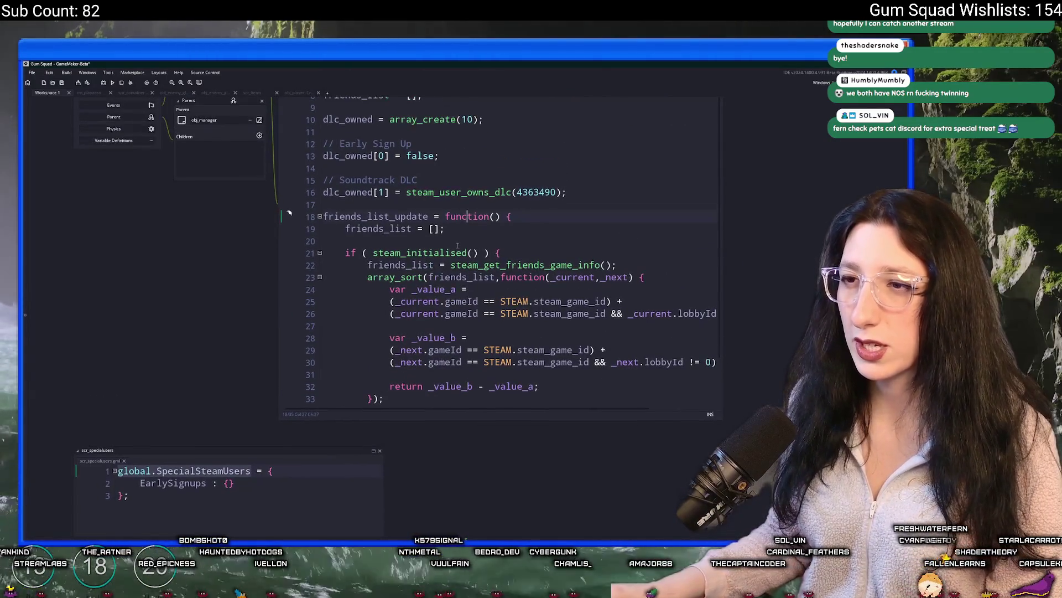
double_click(421, 176)
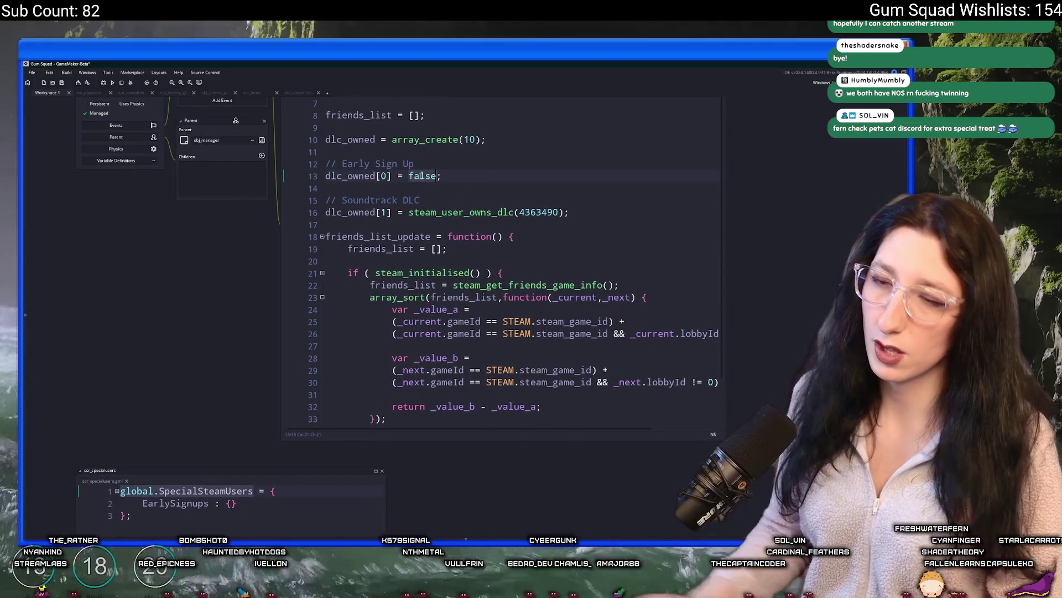
text(array_func)
key(BackSpace)
key(BackSpace)
key(BackSpace)
key(BackSpace)
text(get_index)
key(BackSpace)
key(BackSpace)
key(BackSpace)
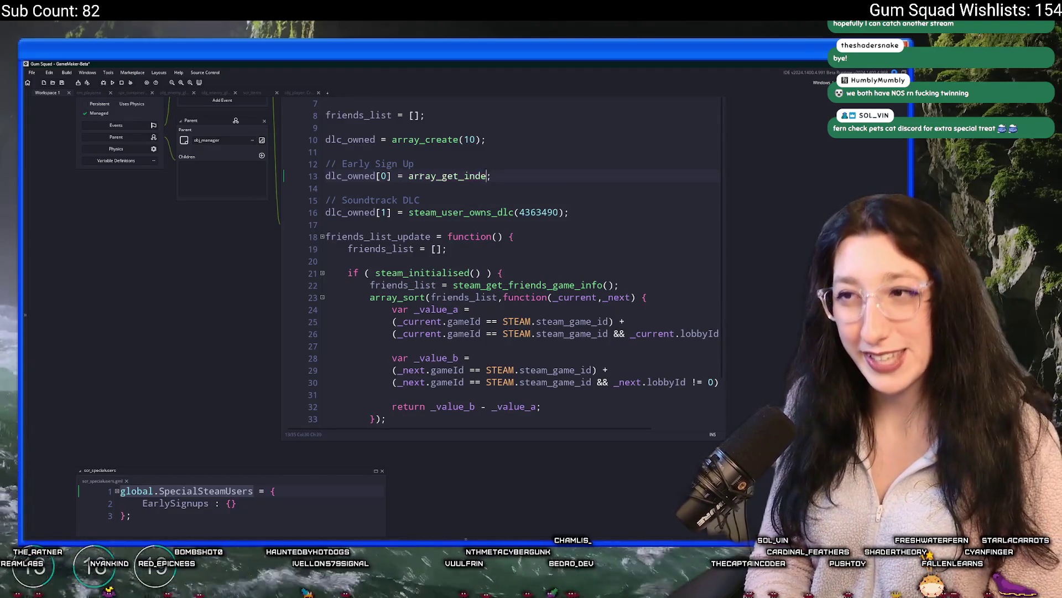
text(contains)
Pass global.SpecialSteamUsers.EarlySignups and steam_get_user_steam_id() to array_contains.
key(Return)
key(ctrl+v)
key(ctrl+z)
key(ctrl+v)
text(.EarlyS)
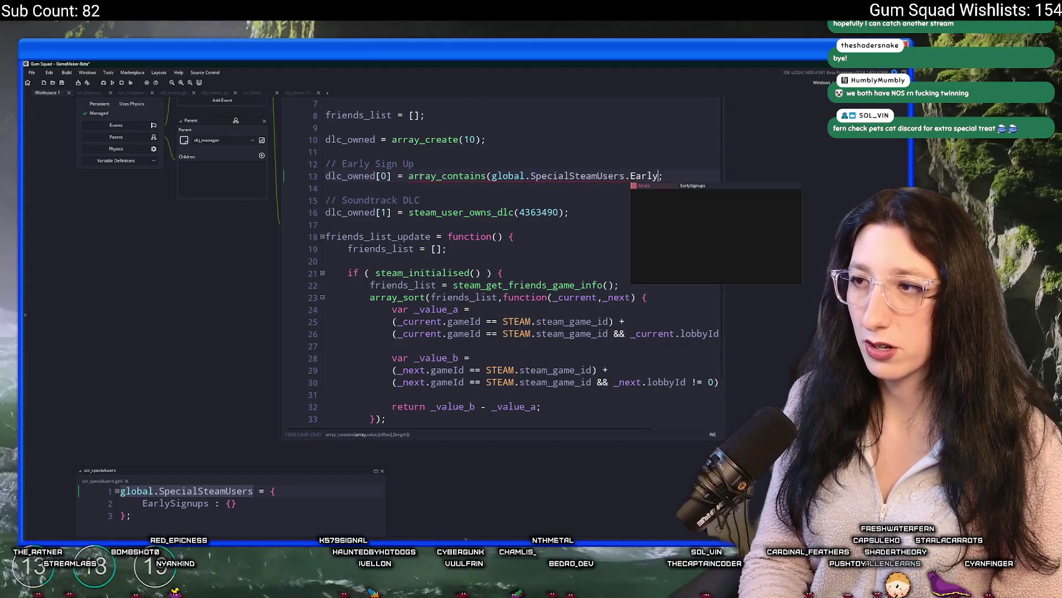
key(Return)
text(,steam)
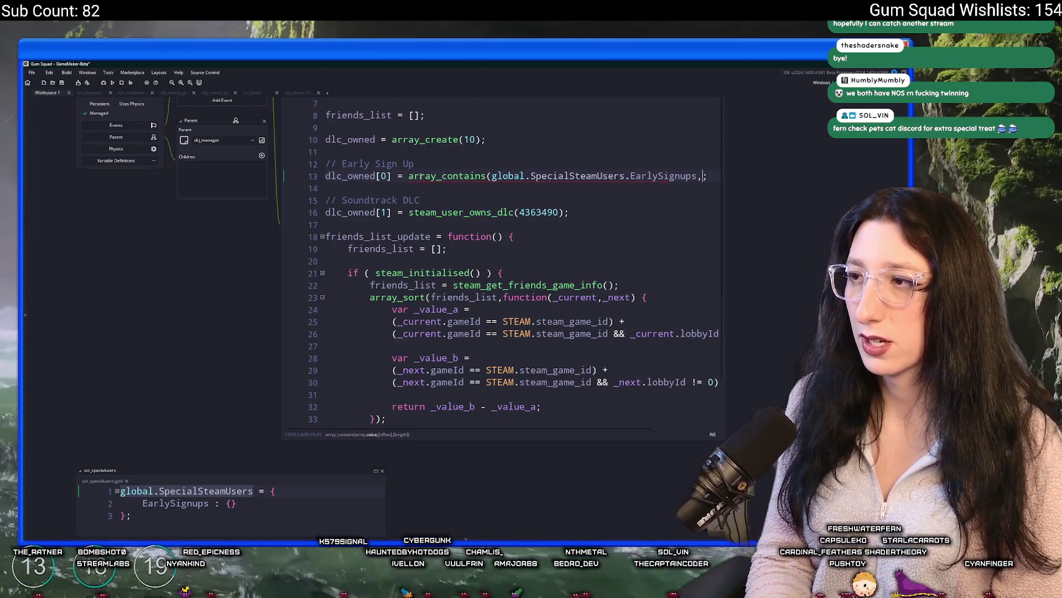
text(_get_us)
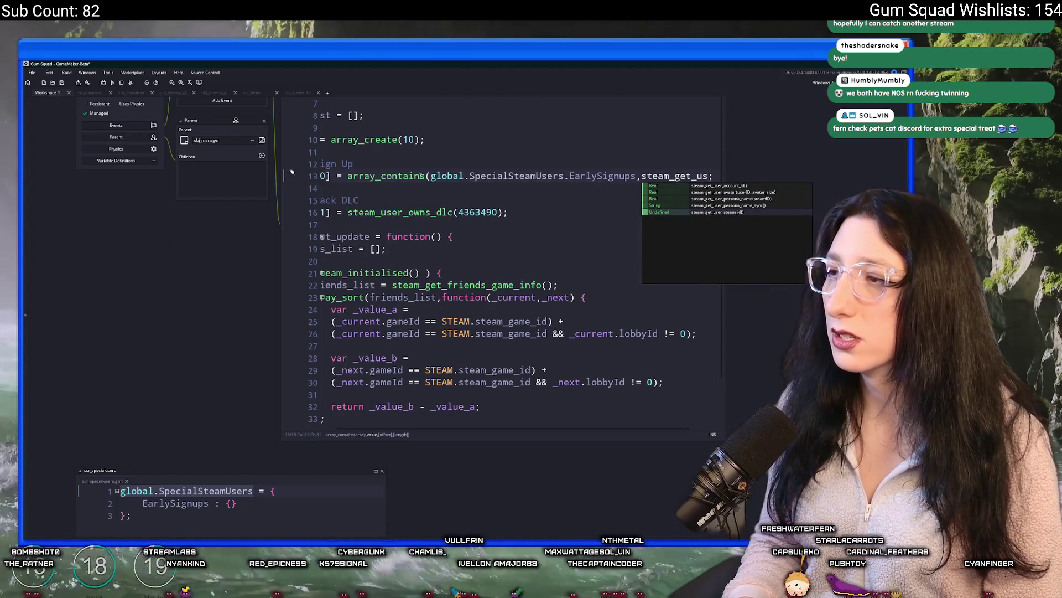
key(Return)
text())
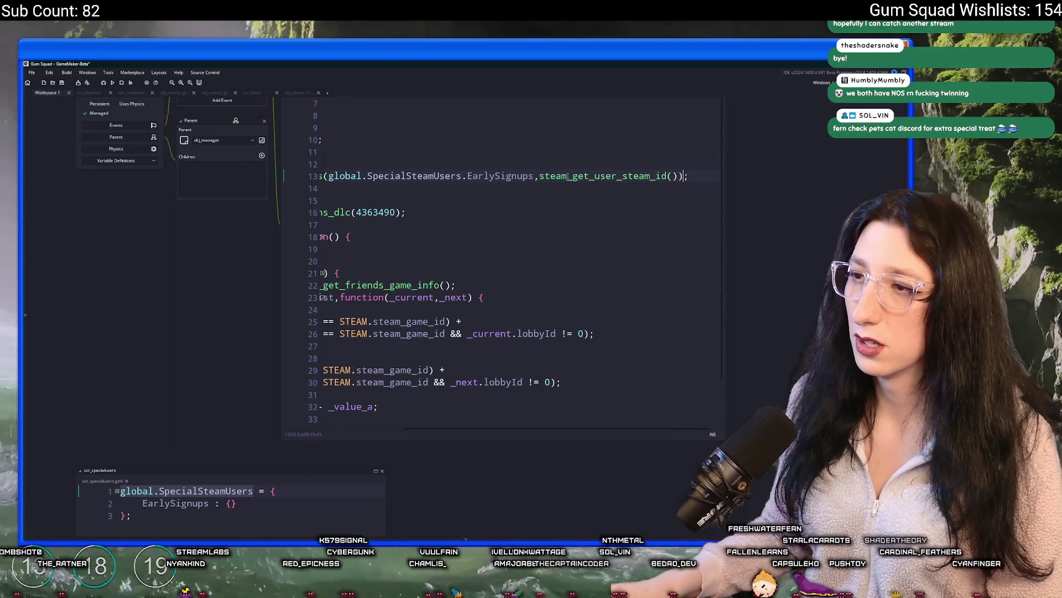
Review the completed array_contains expression on line 13.
key(Home)
key(End)
drag(683, 176, 324, 176)
click(403, 176)
drag(394, 176, 326, 176)
Add '// Steam User IDs go here' inside EarlySignups' braces and close scr_specialusers.
scroll(240, 203, down, 2)
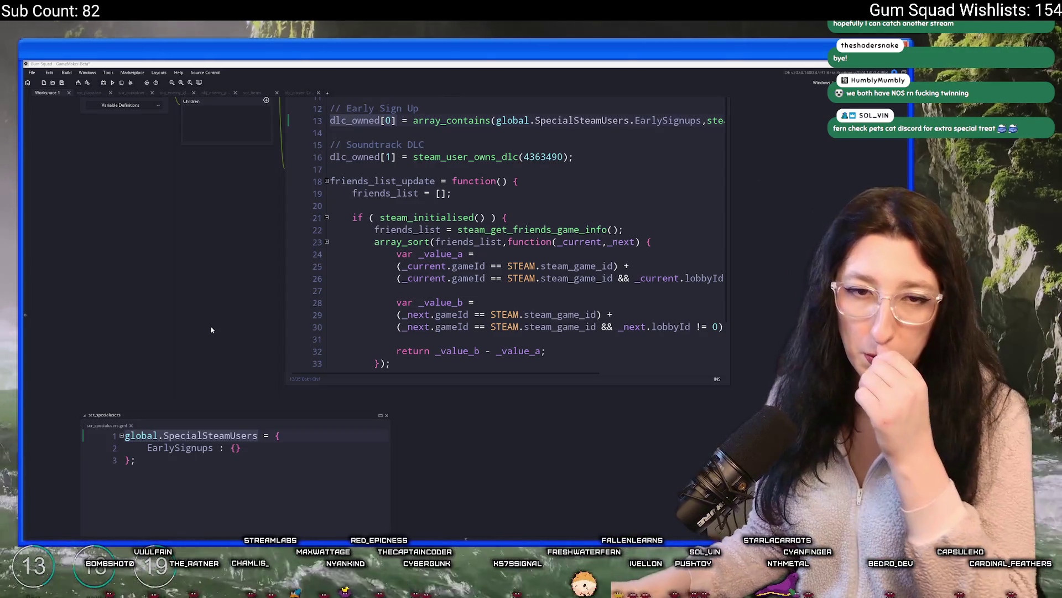
click(268, 440)
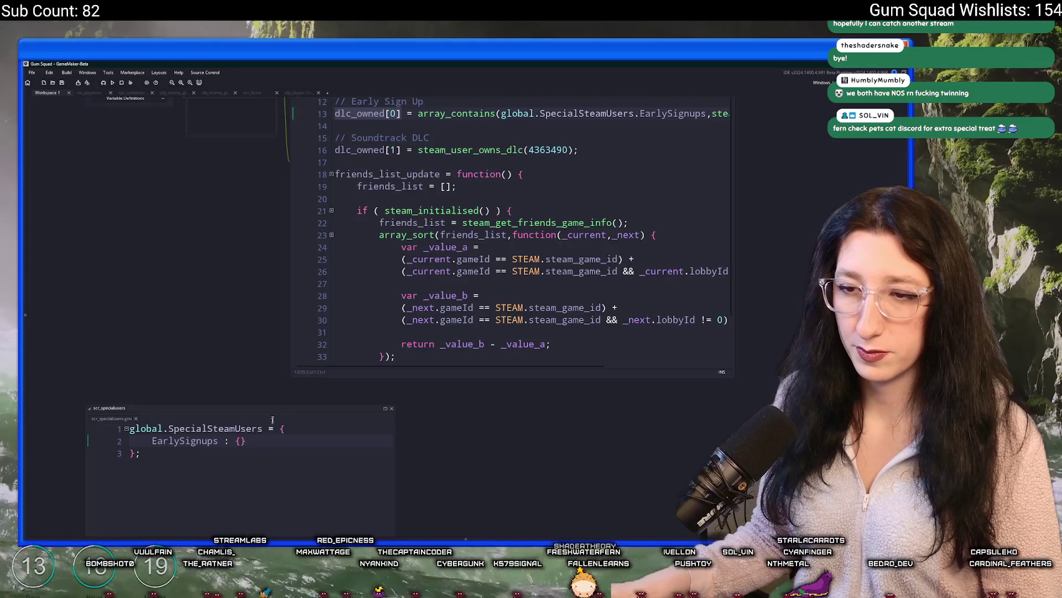
key(Return)
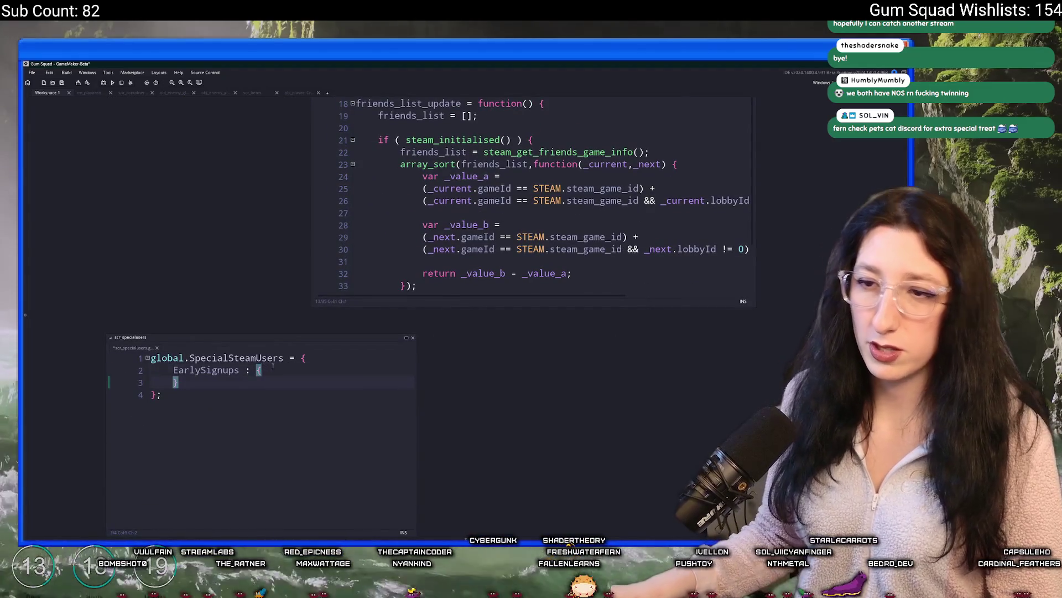
key(Return)
text(//)
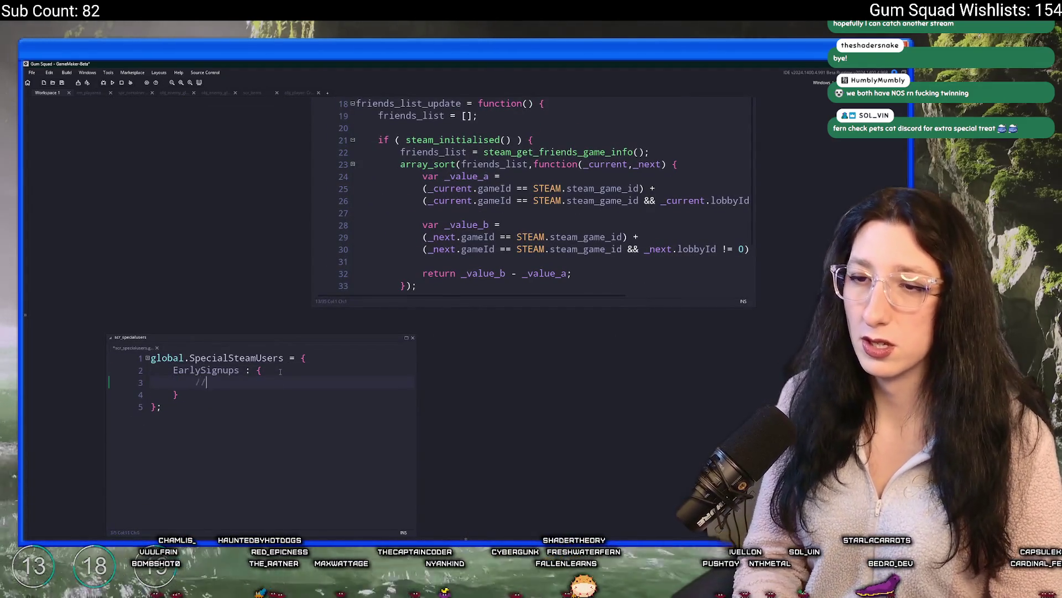
text( Steam User IDs go here)
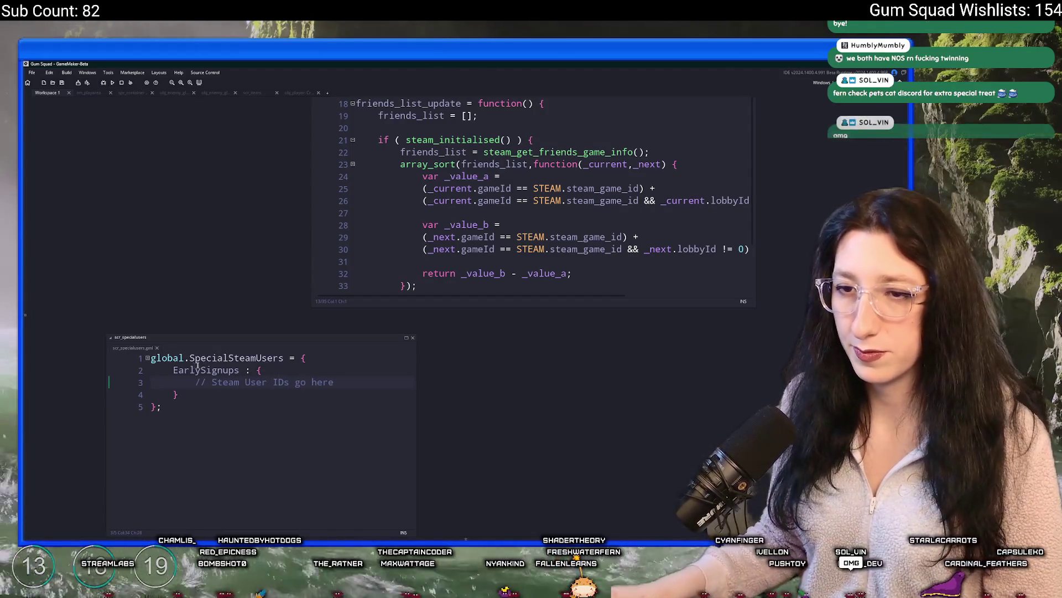
key(ctrl+w)
scroll(154, 302, up, 5)
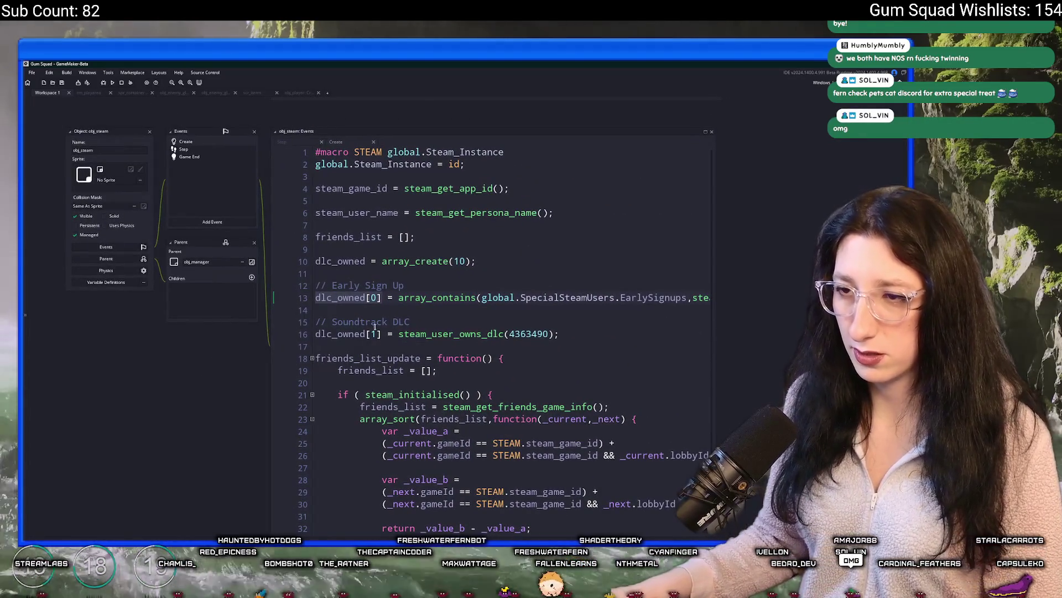
click(316, 310)
click(365, 261)
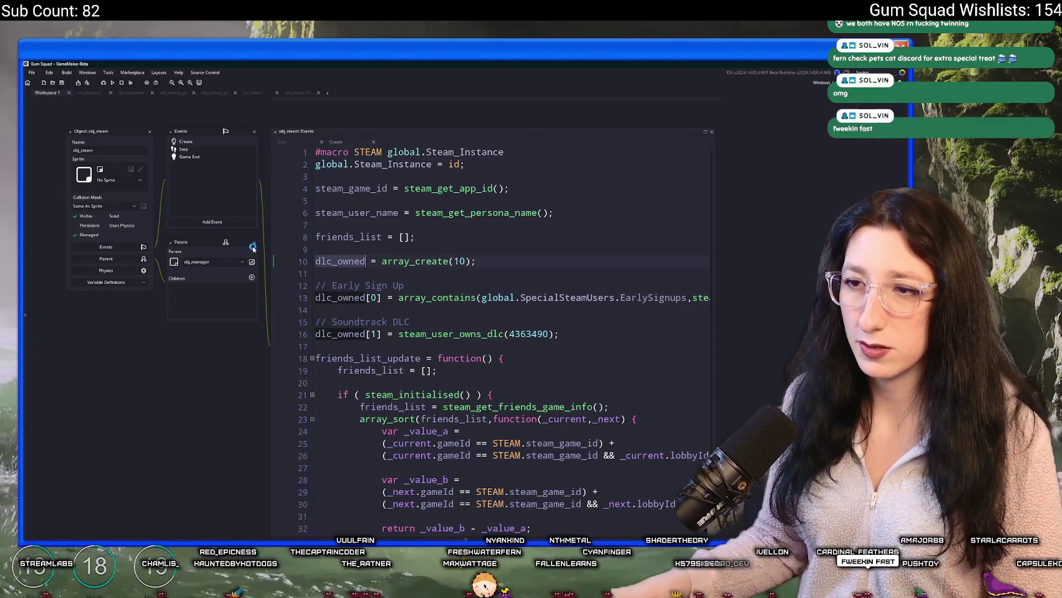
mouse_move(712, 274)
mouse_down()
mouse_move(635, 259)
mouse_move(827, 257)
mouse_up()
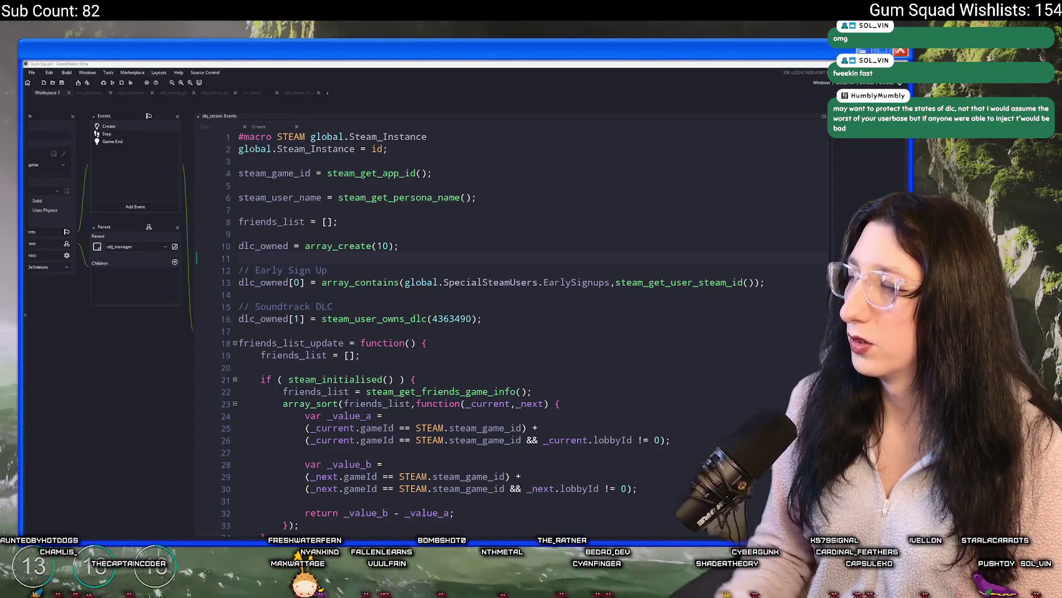
key(alt+Tab)
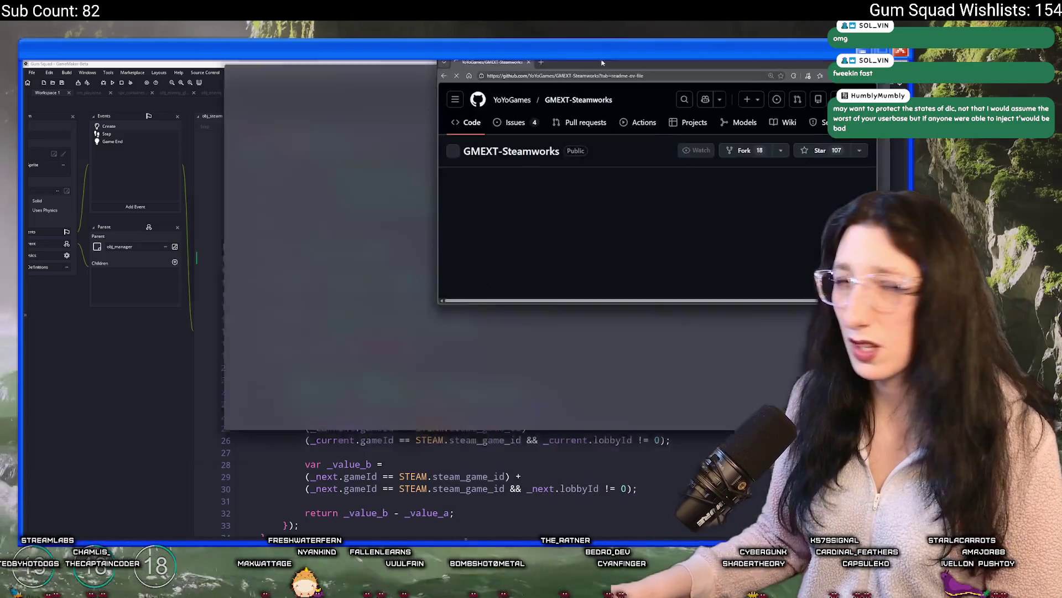
Open the GMEXT-Steamworks wiki and go to its DLC page.
scroll(400, 271, down, 5)
scroll(400, 272, down, 10)
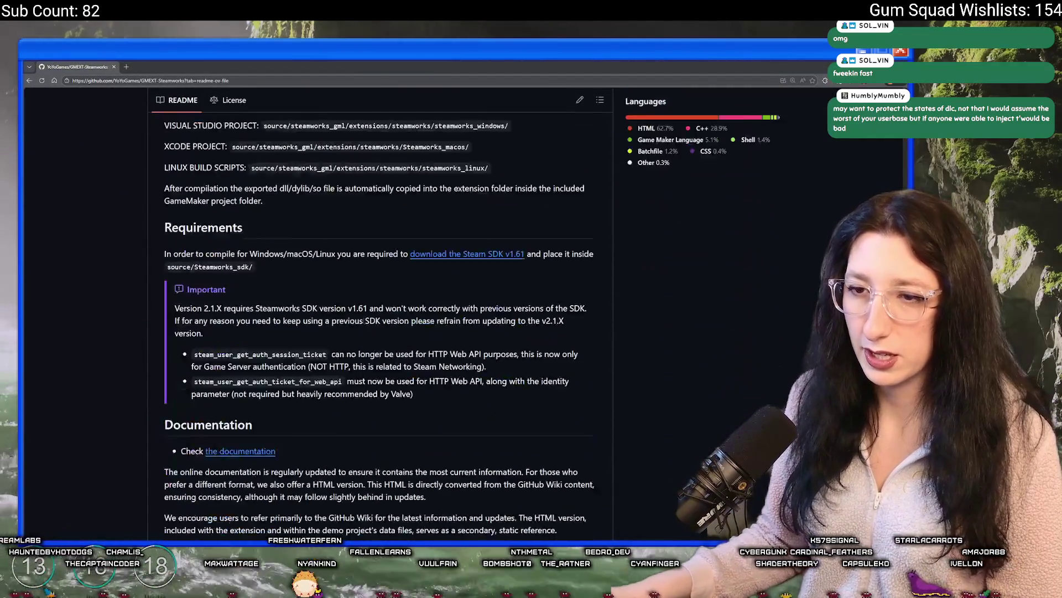
scroll(394, 162, up, 15)
click(374, 127)
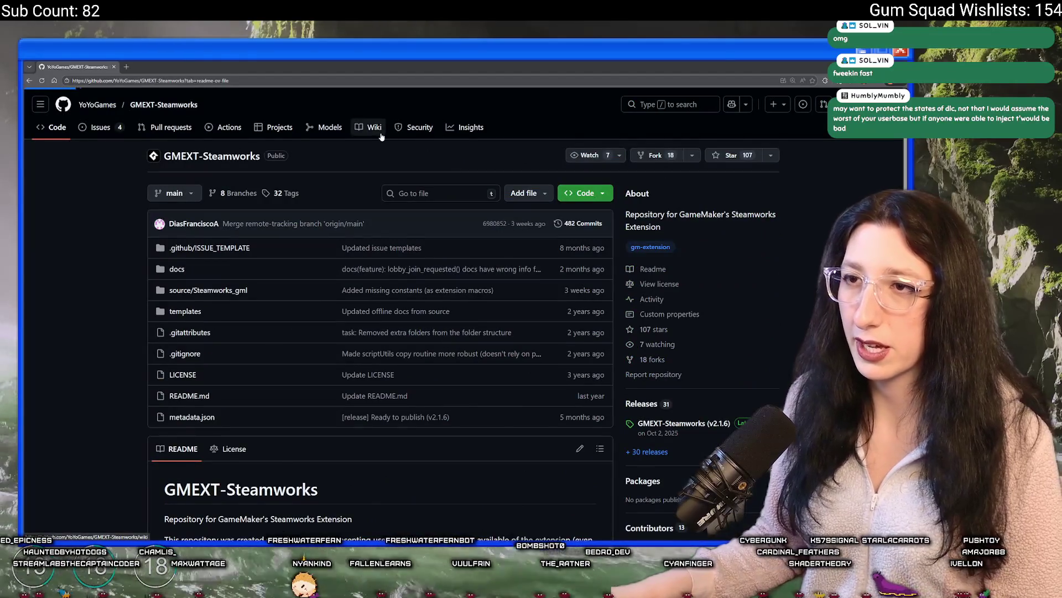
scroll(317, 223, down, 4)
scroll(258, 316, down, 3)
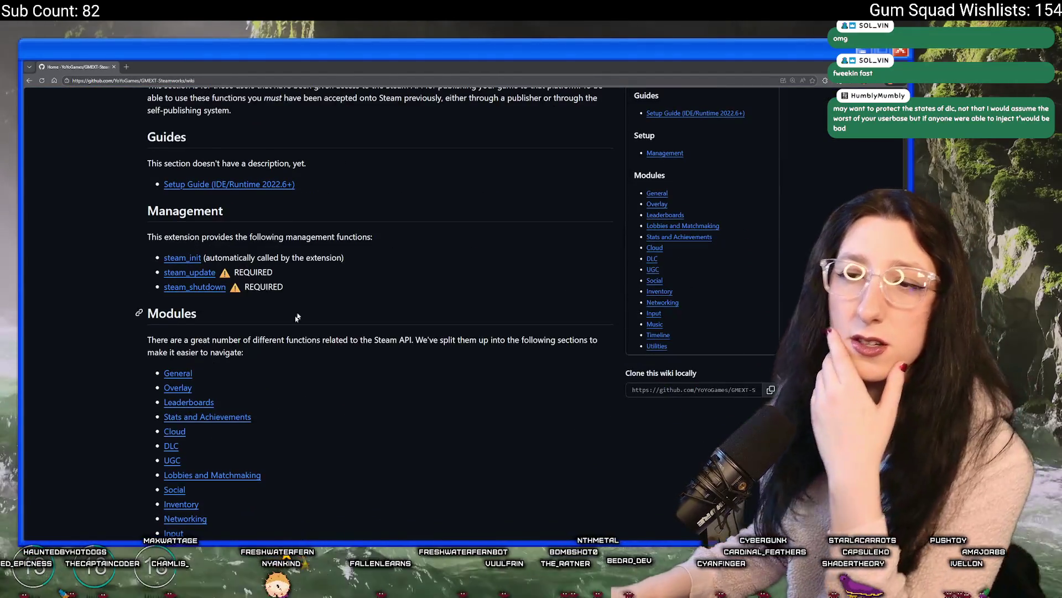
click(176, 309)
Read the steam_user_owns_dlc and steam_user_installed_dlc docs, then open the Social page.
scroll(177, 311, down, 8)
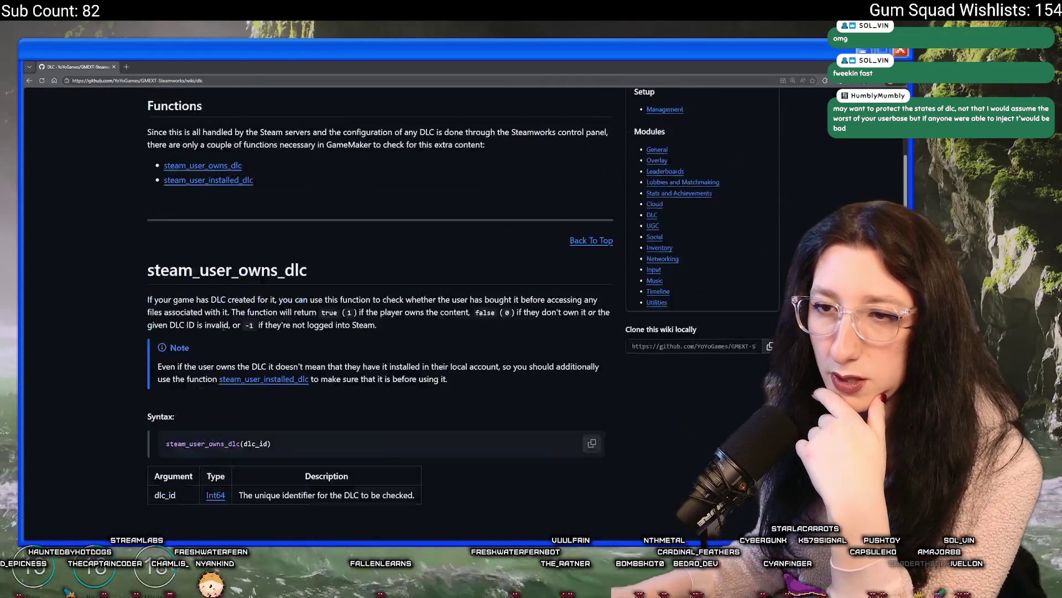
scroll(226, 311, down, 8)
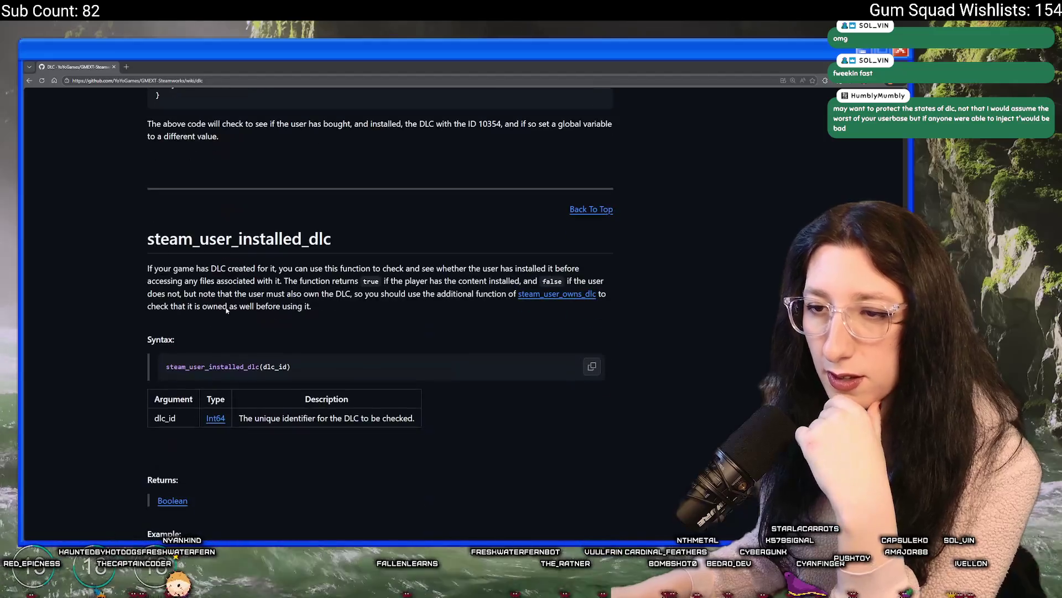
scroll(225, 316, up, 10)
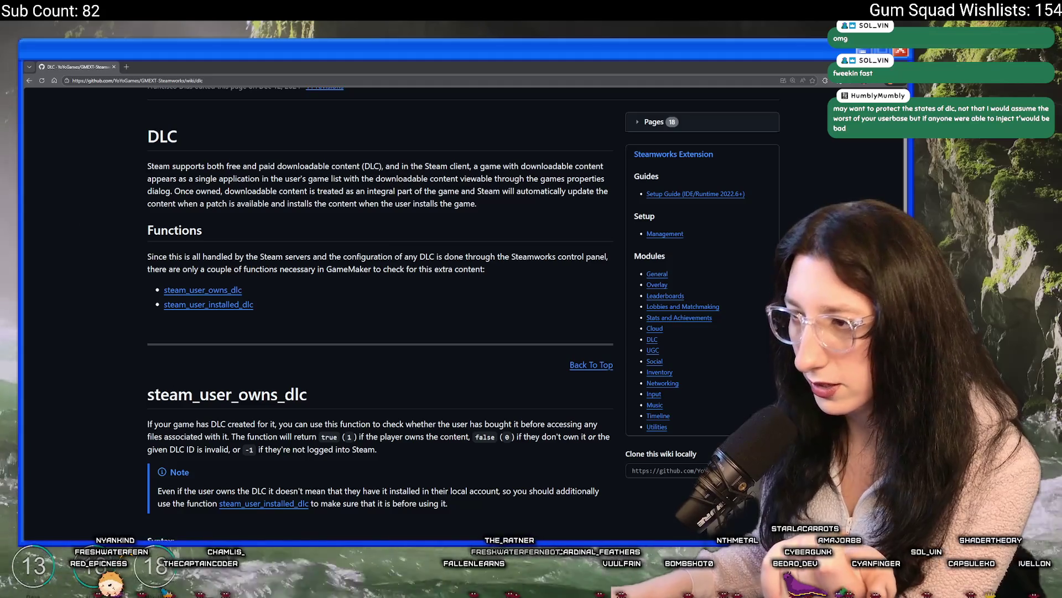
click(655, 361)
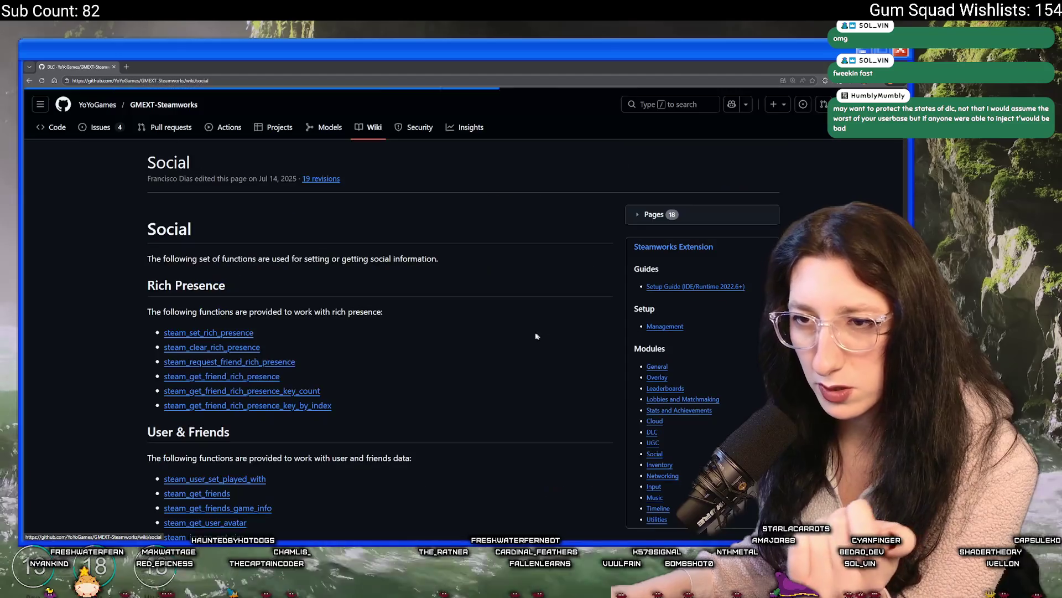
Browse the Social page's steam_set_rich_presence and user/friends documentation.
scroll(407, 326, down, 4)
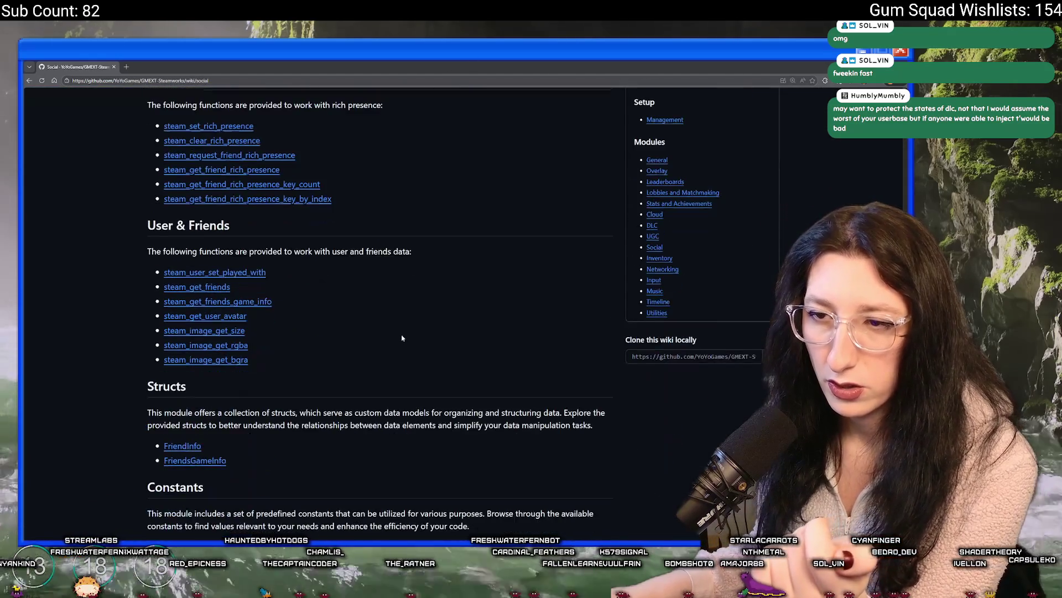
scroll(402, 338, down, 3)
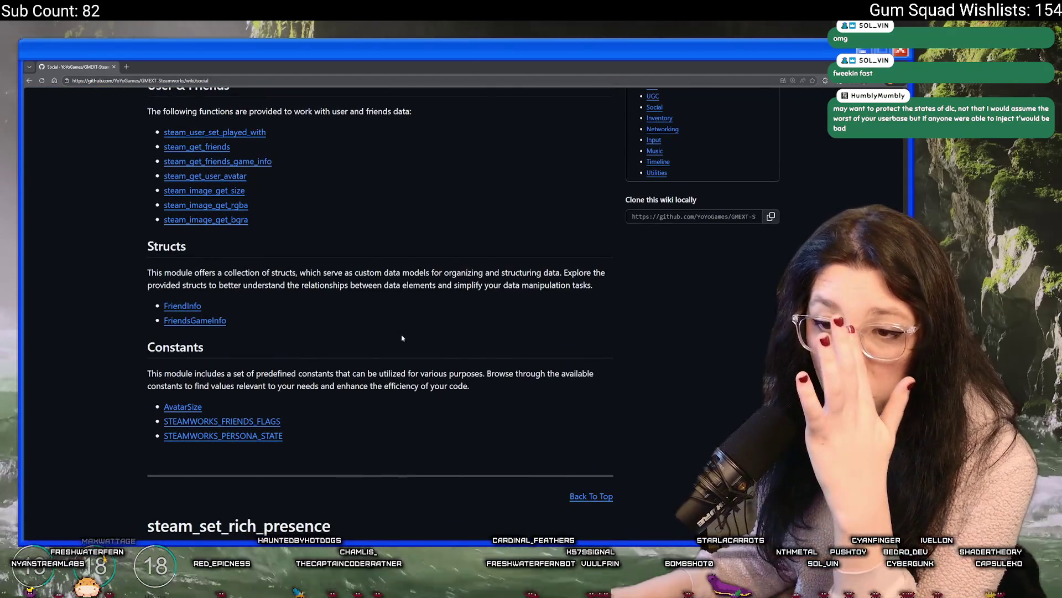
scroll(402, 338, up, 3)
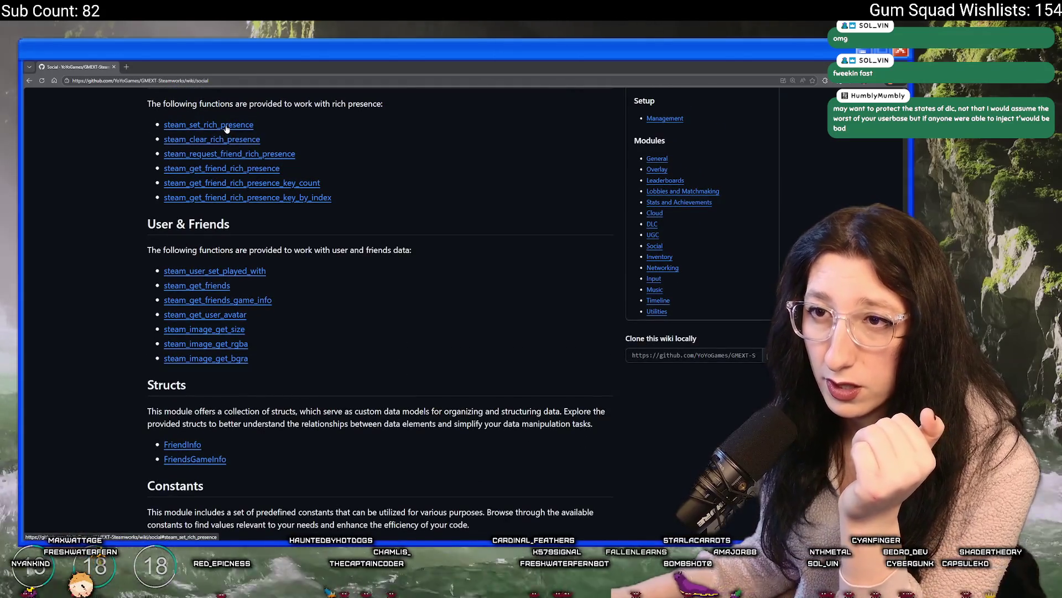
click(226, 127)
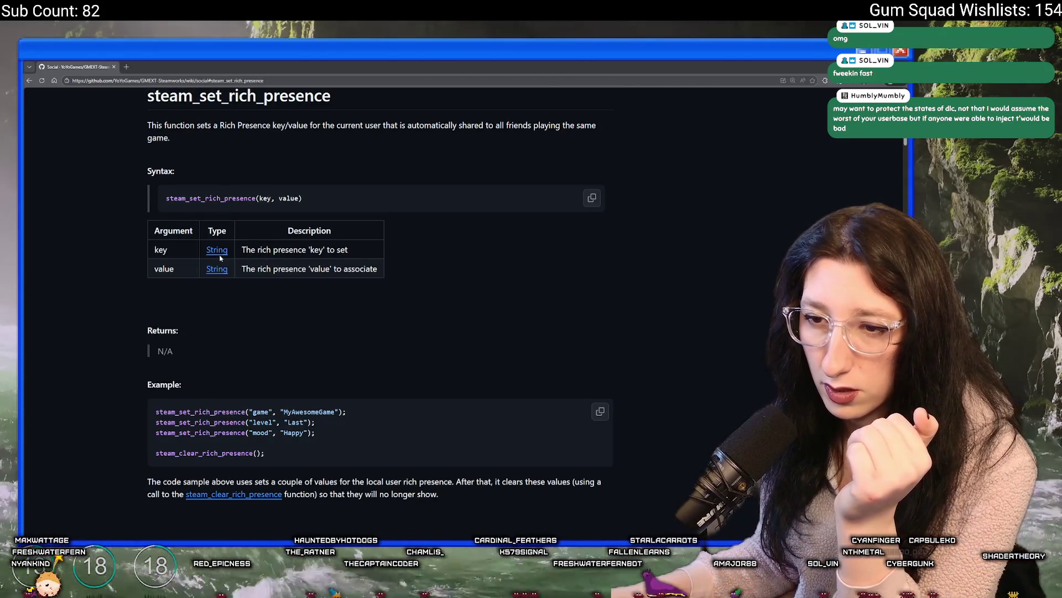
scroll(258, 346, down, 2)
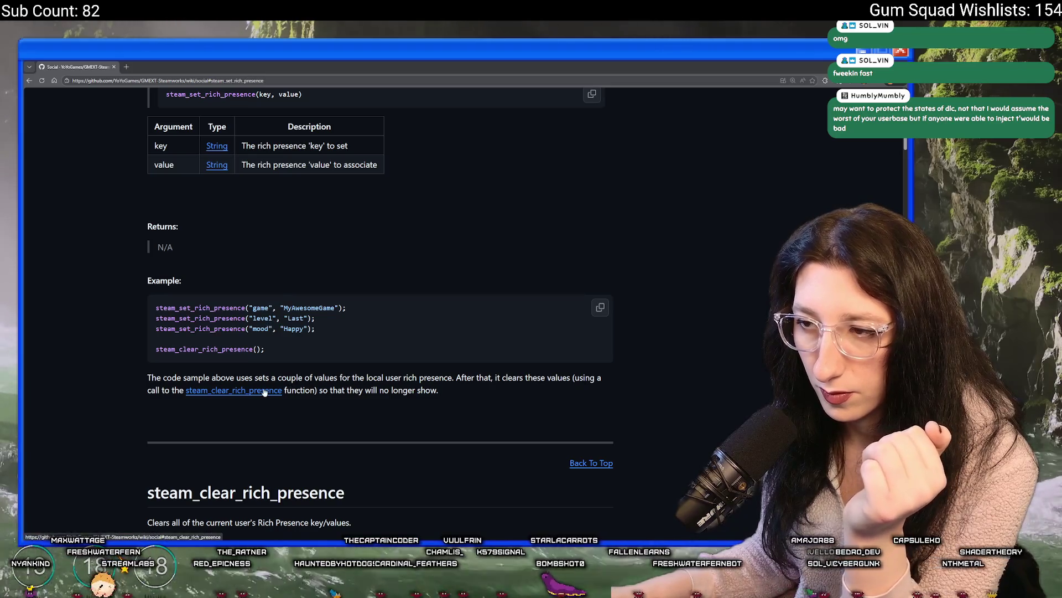
scroll(286, 360, down, 5)
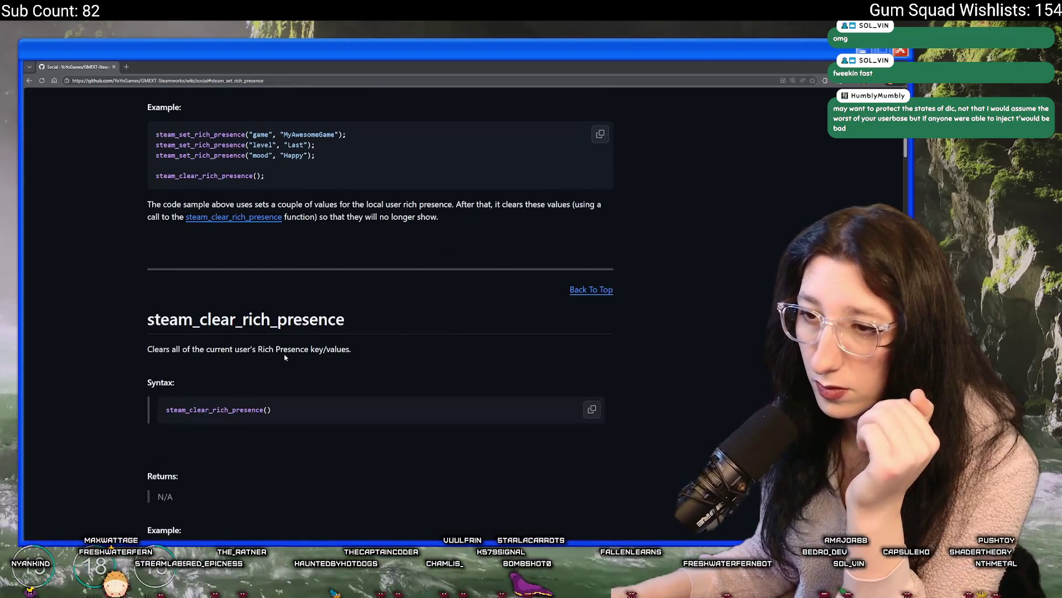
scroll(287, 357, up, 3)
scroll(287, 357, up, 3)
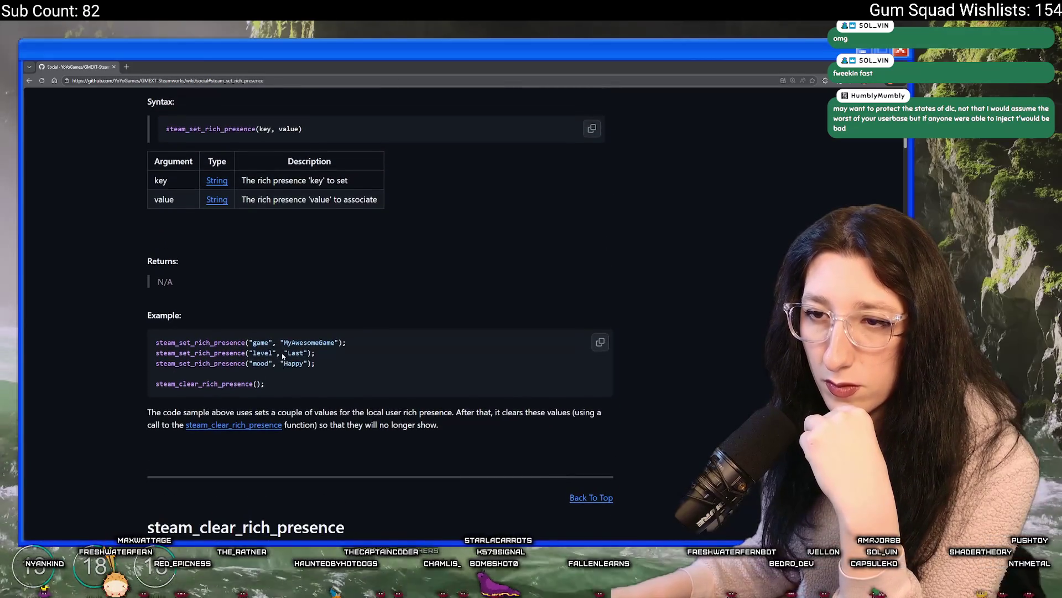
scroll(297, 365, up, 10)
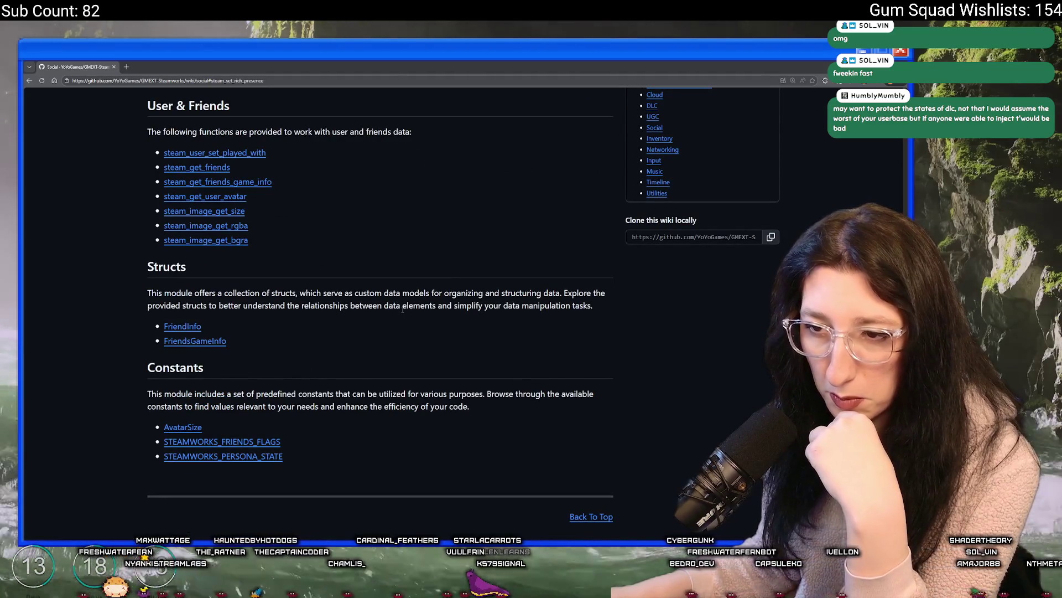
scroll(360, 443, up, 2)
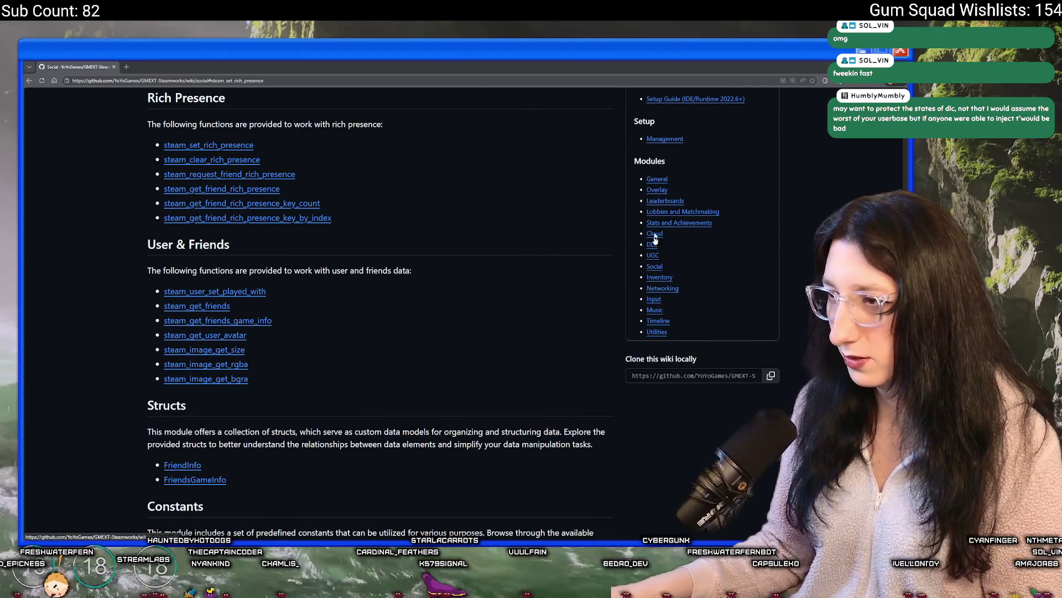
Read through the Music wiki page, then return to obj_steam's Create code.
click(659, 313)
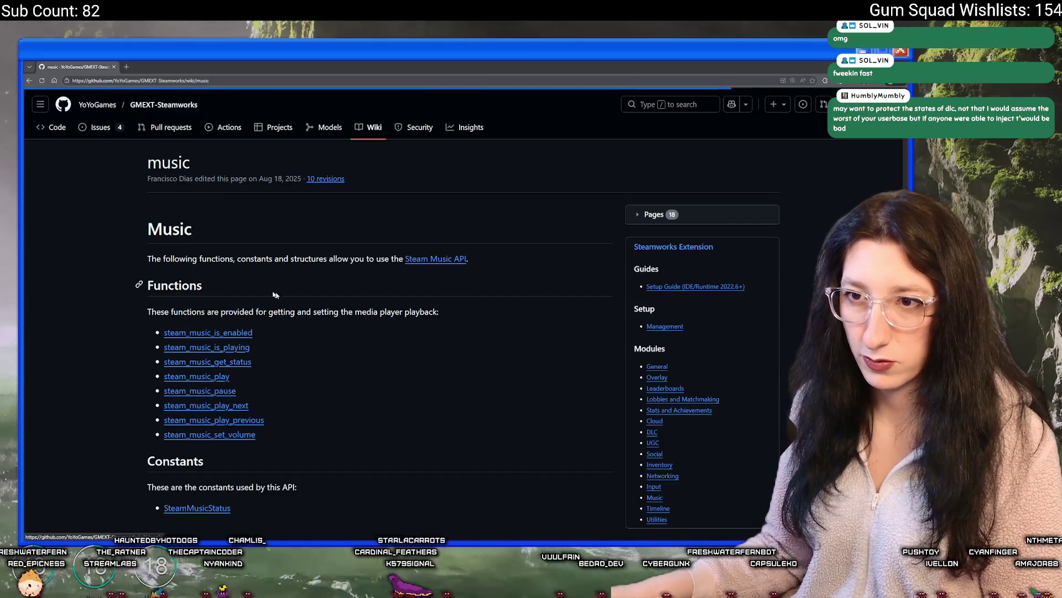
scroll(261, 296, down, 8)
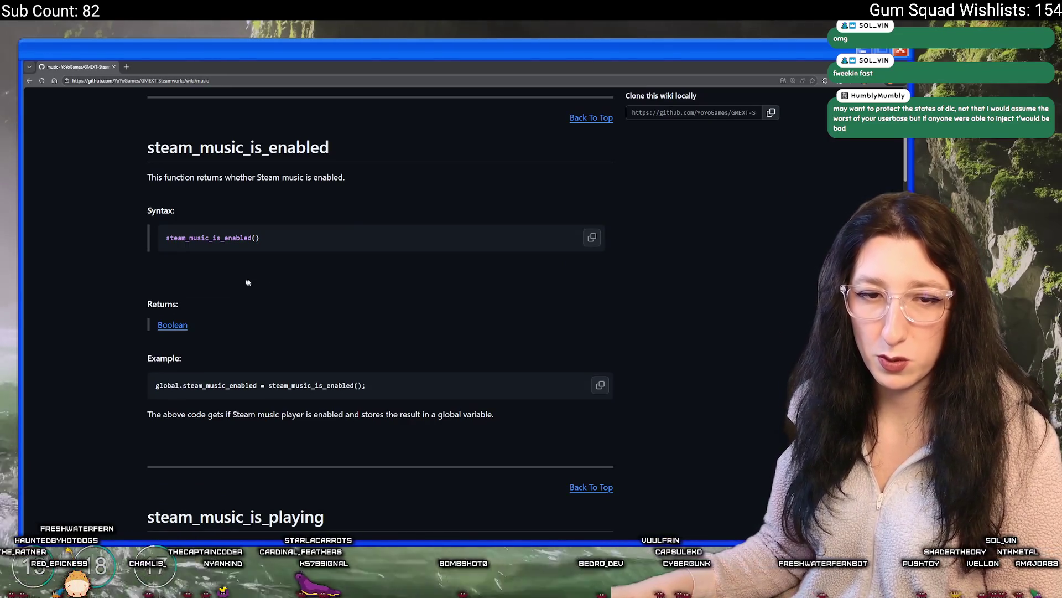
scroll(424, 351, down, 3)
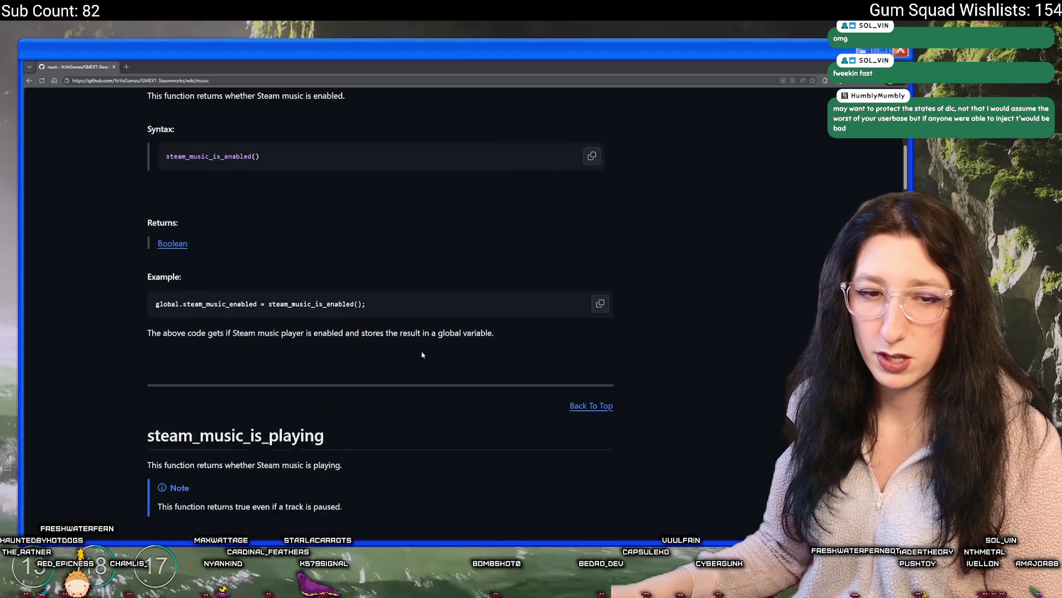
scroll(418, 342, down, 15)
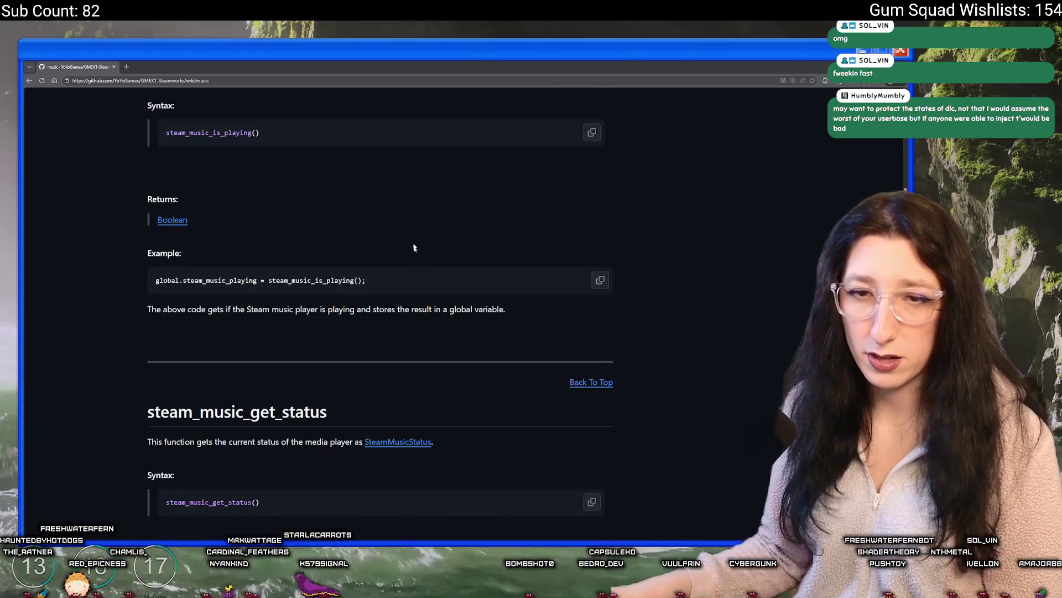
key(alt+Tab)
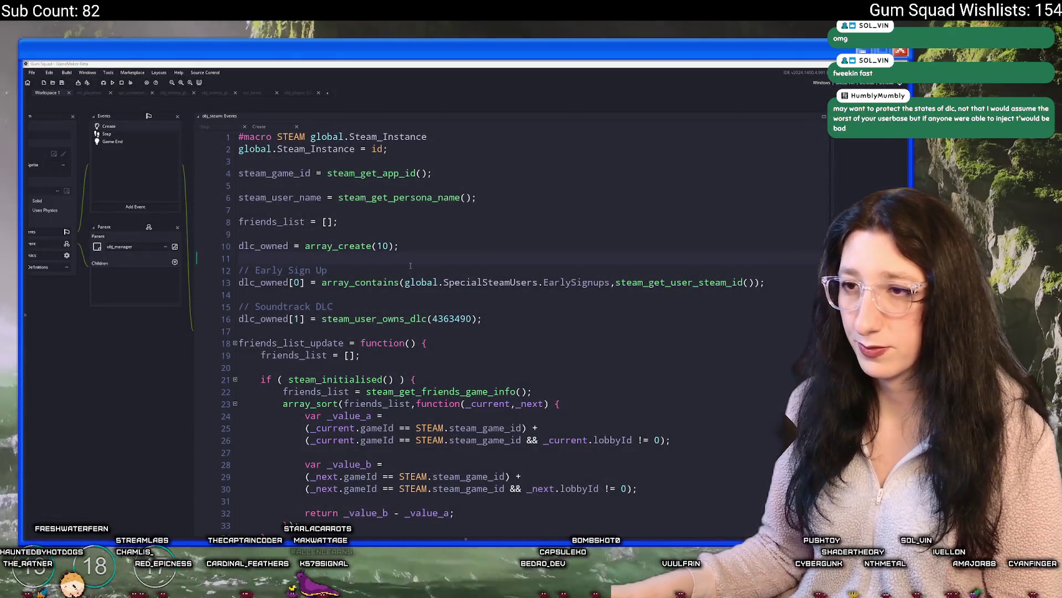
click(419, 256)
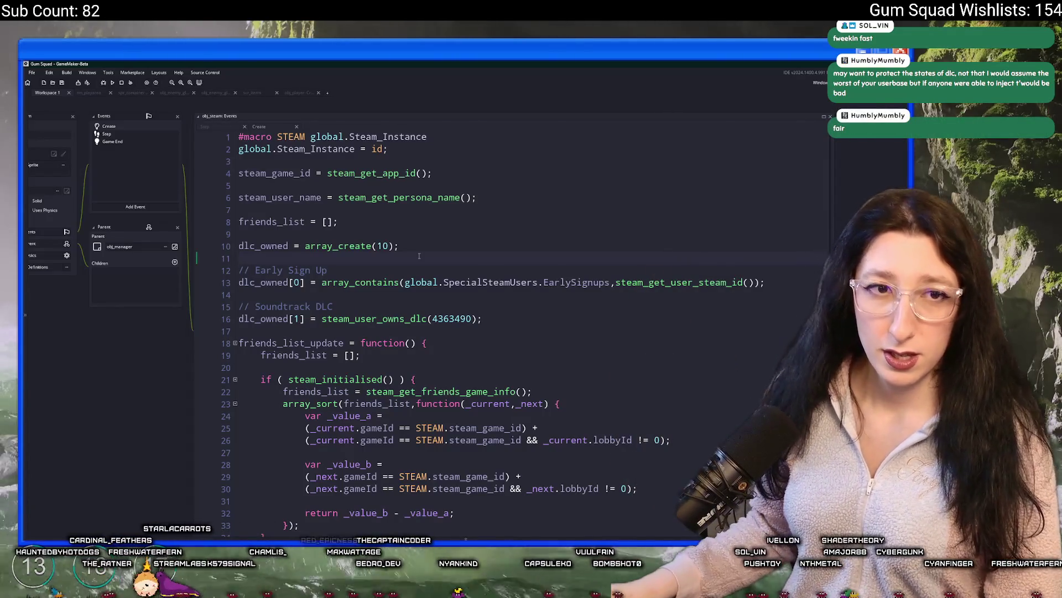
click(548, 291)
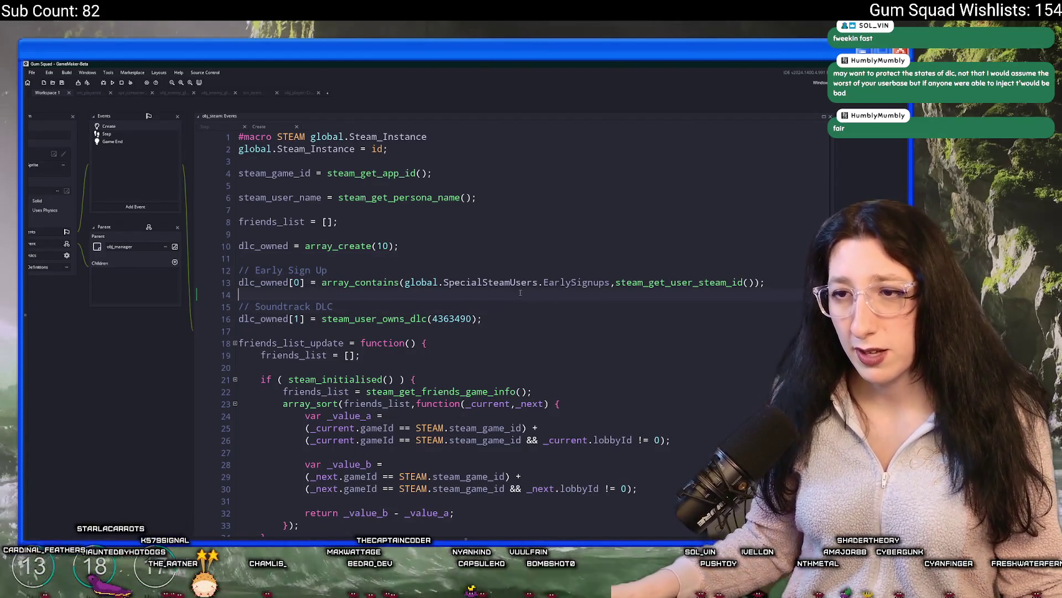
mouse_move(509, 320)
mouse_down()
mouse_move(284, 301)
mouse_move(265, 279)
mouse_up()
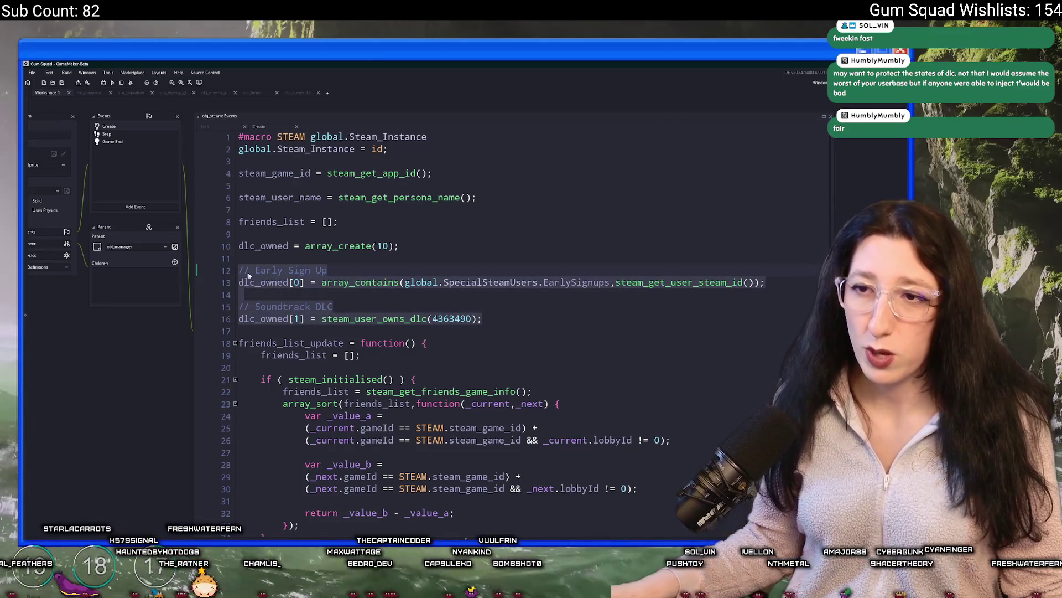
click(279, 298)
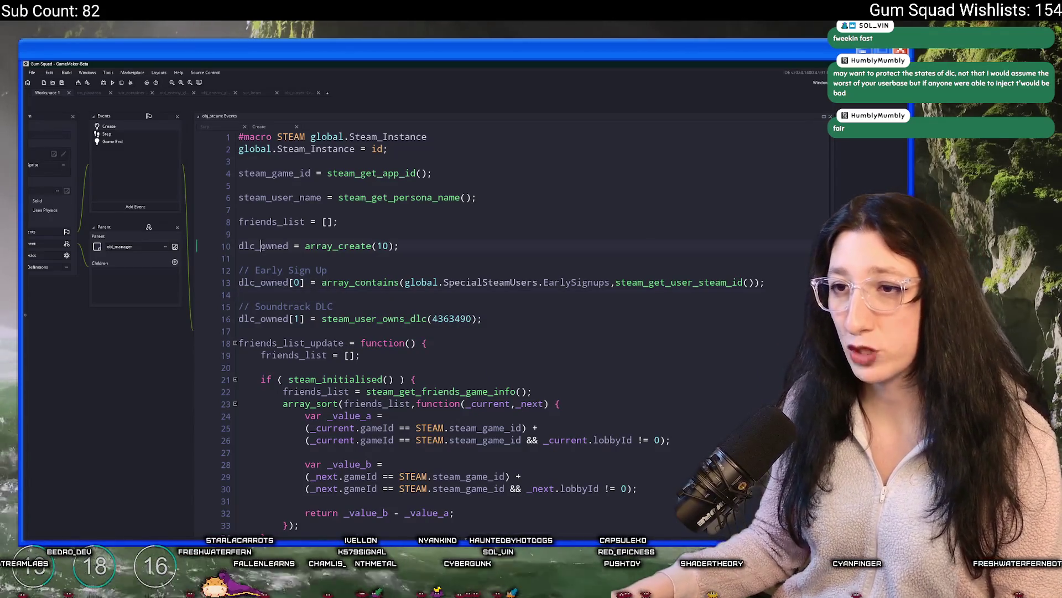
Replace steam_user_owns_dlc(4363490) on line 151 of obj_ui_customize Create with dlc_owned[1];.
double_click(262, 246)
mouse_move(140, 148)
mouse_down()
mouse_move(332, 387)
mouse_move(218, 266)
mouse_up()
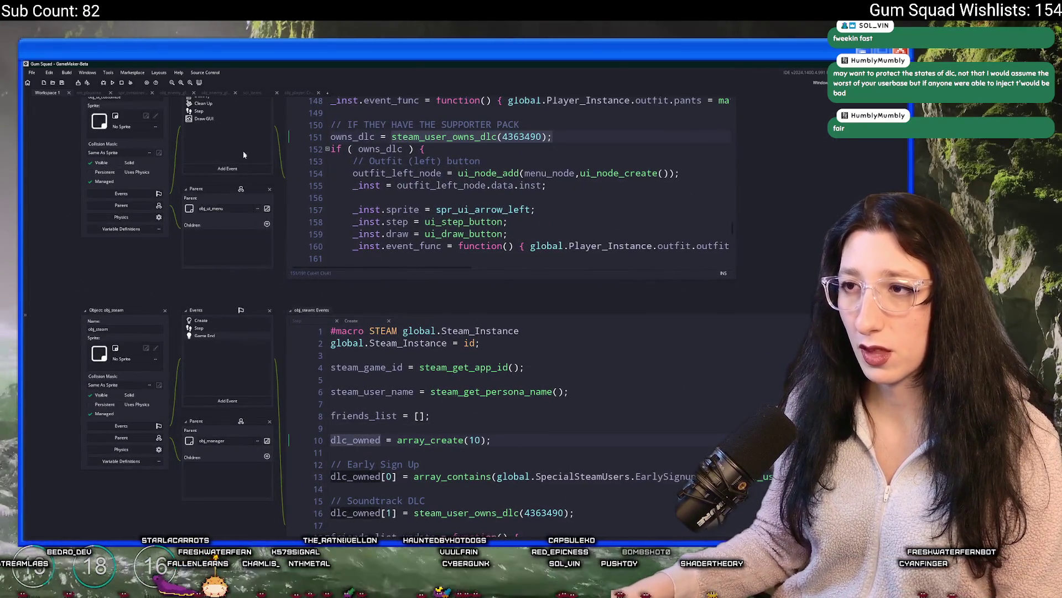
scroll(431, 268, up, 5)
scroll(431, 268, down, 2)
click(381, 211)
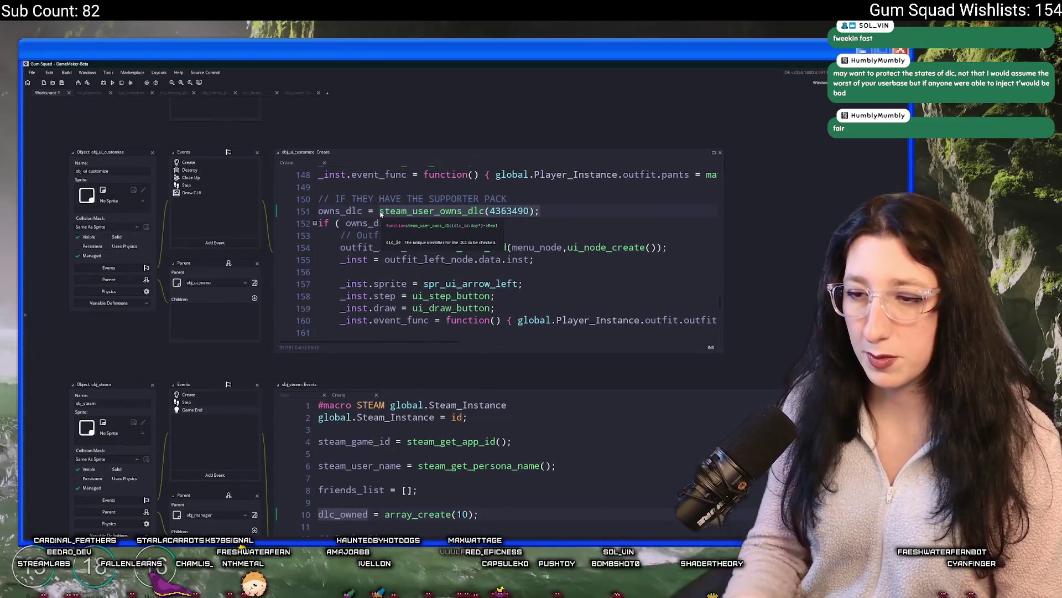
key(shift+End)
text(dlc_owned[1];)
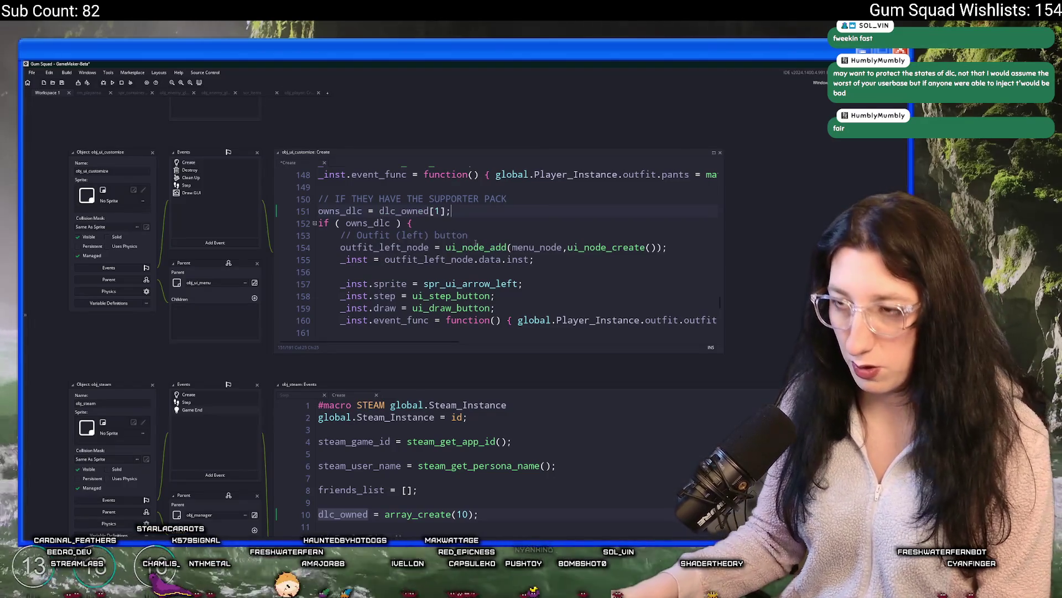
Look over the edited code and bring up the skateboard assets list.
scroll(415, 232, down, 3)
click(486, 158)
scroll(368, 176, up, 3)
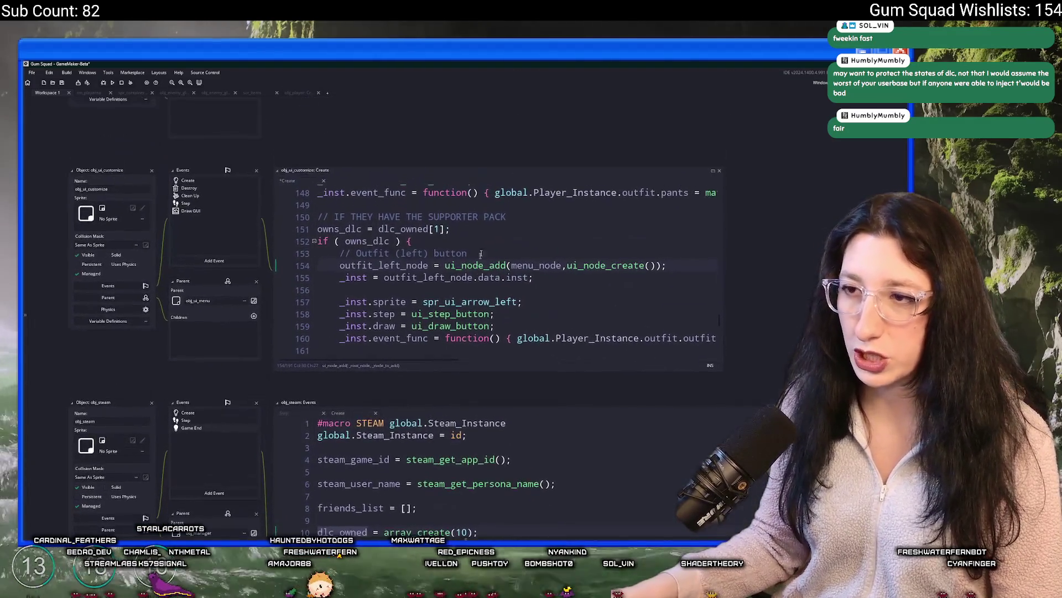
scroll(368, 175, up, 5)
scroll(368, 176, down, 3)
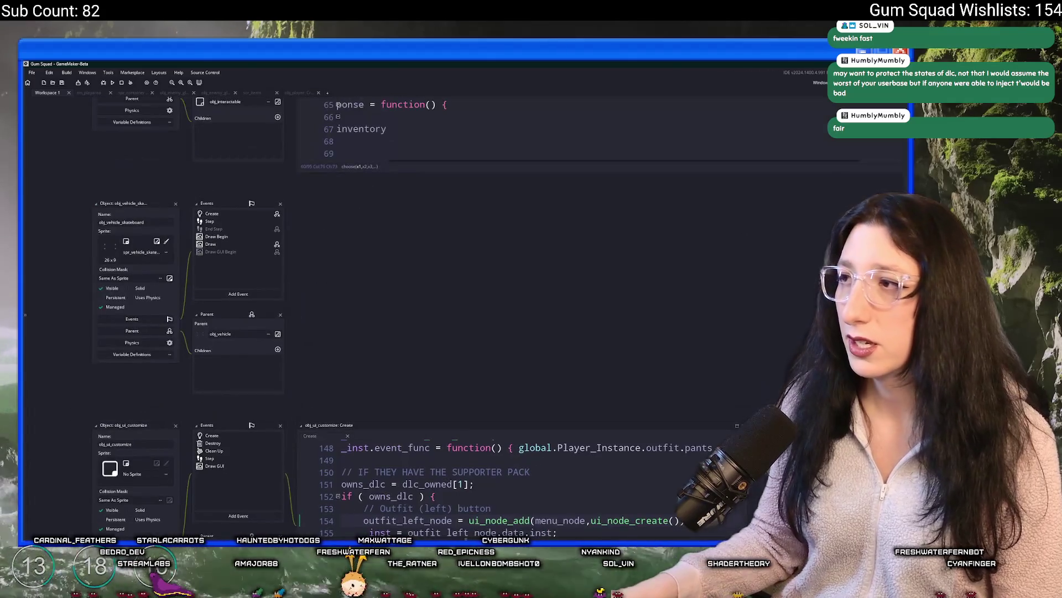
click(794, 129)
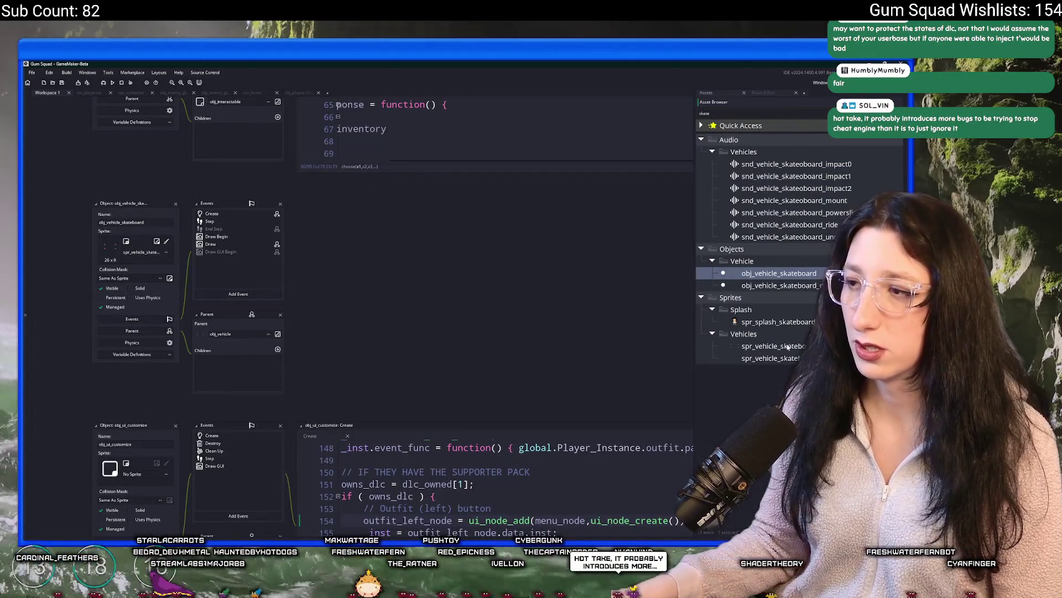
Import the Art/SkateboardLogo/SkateboardPink PNG frames into spr_vehicle_skateboard_pink and close its editor.
click(775, 358)
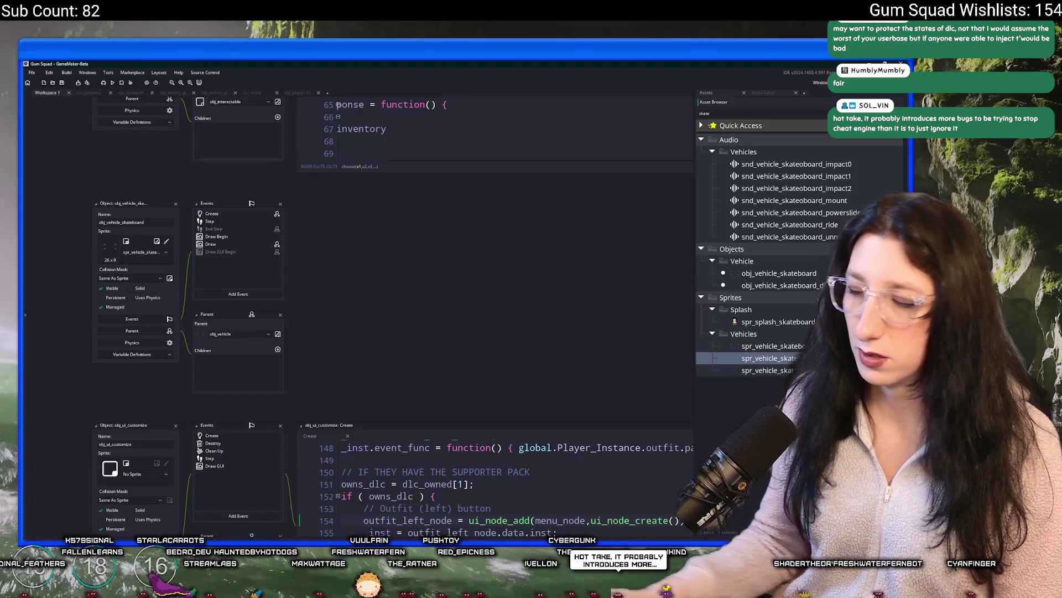
click(765, 370)
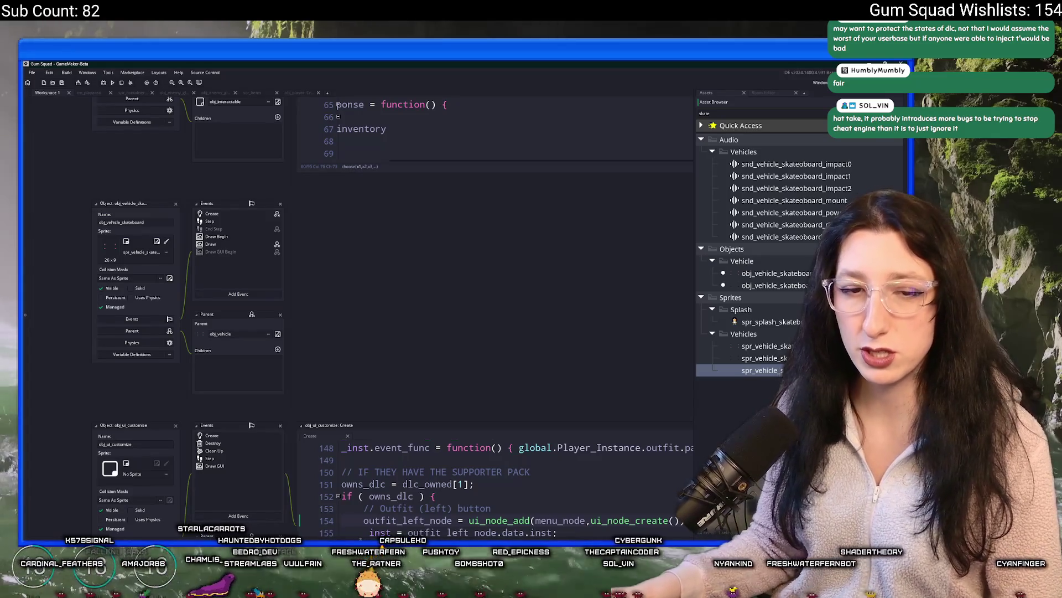
scroll(154, 262, down, 5)
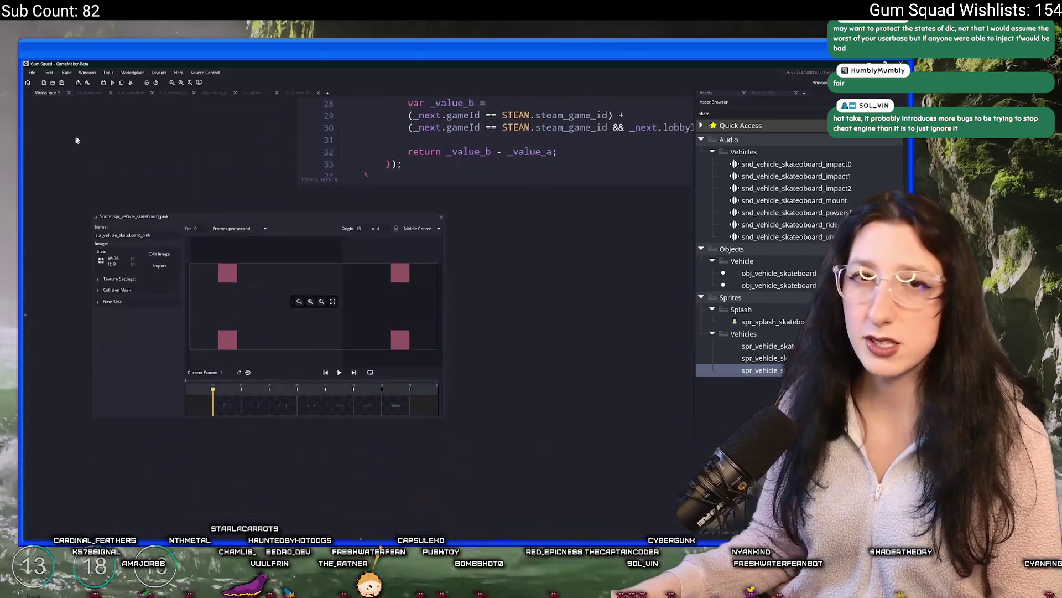
click(159, 261)
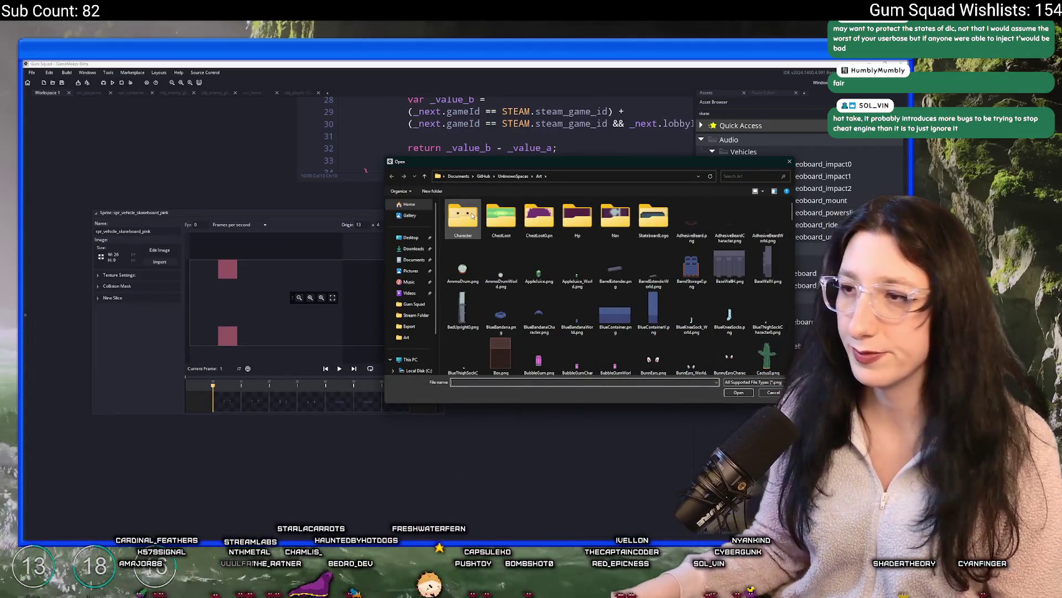
double_click(653, 220)
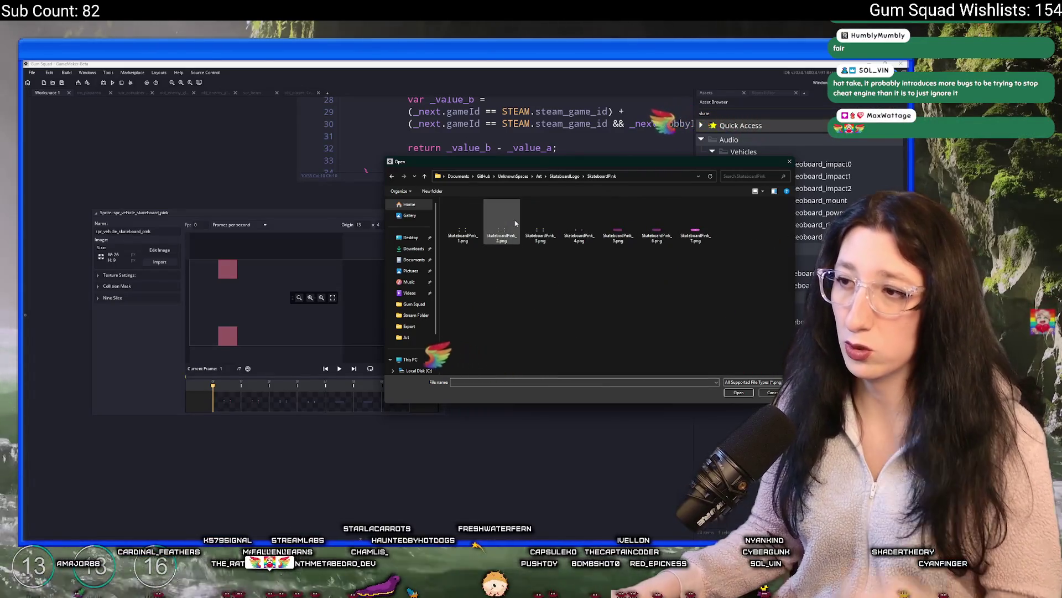
double_click(506, 221)
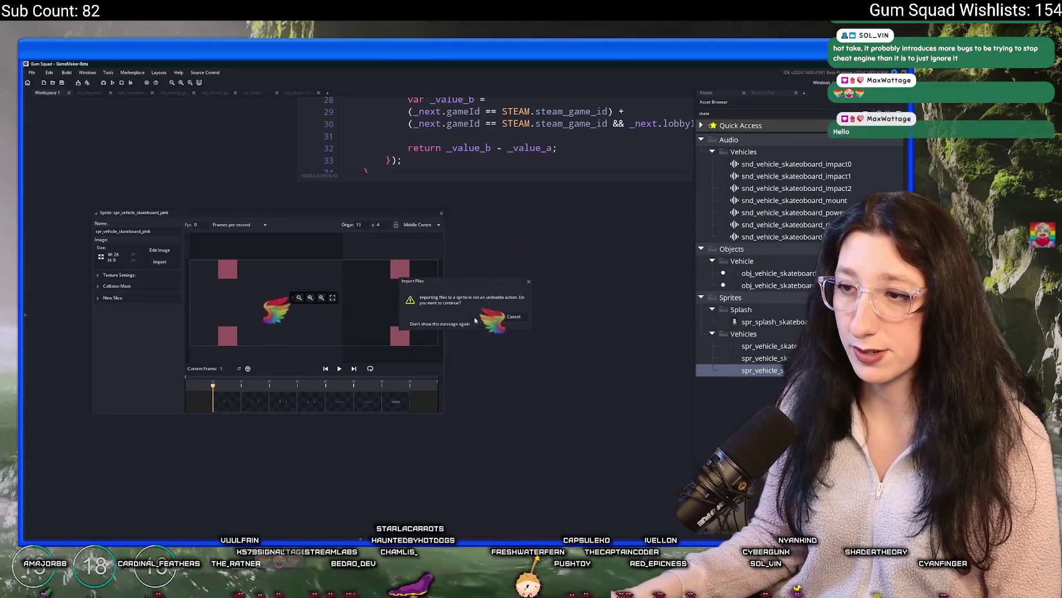
click(474, 317)
click(442, 213)
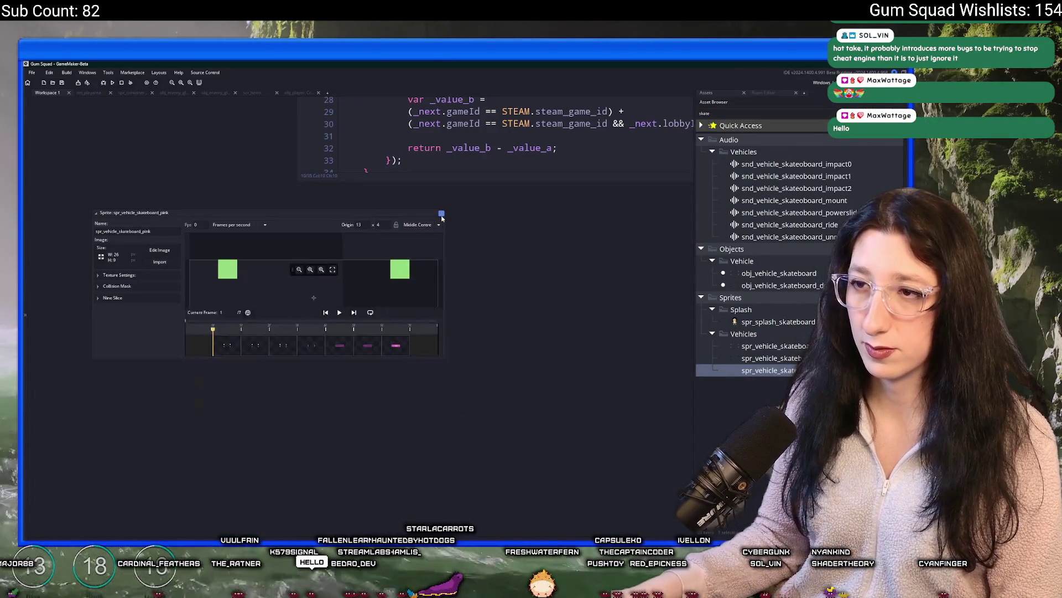
drag(452, 318, 462, 400)
mouse_move(183, 232)
mouse_down()
mouse_move(131, 307)
mouse_move(132, 341)
mouse_up()
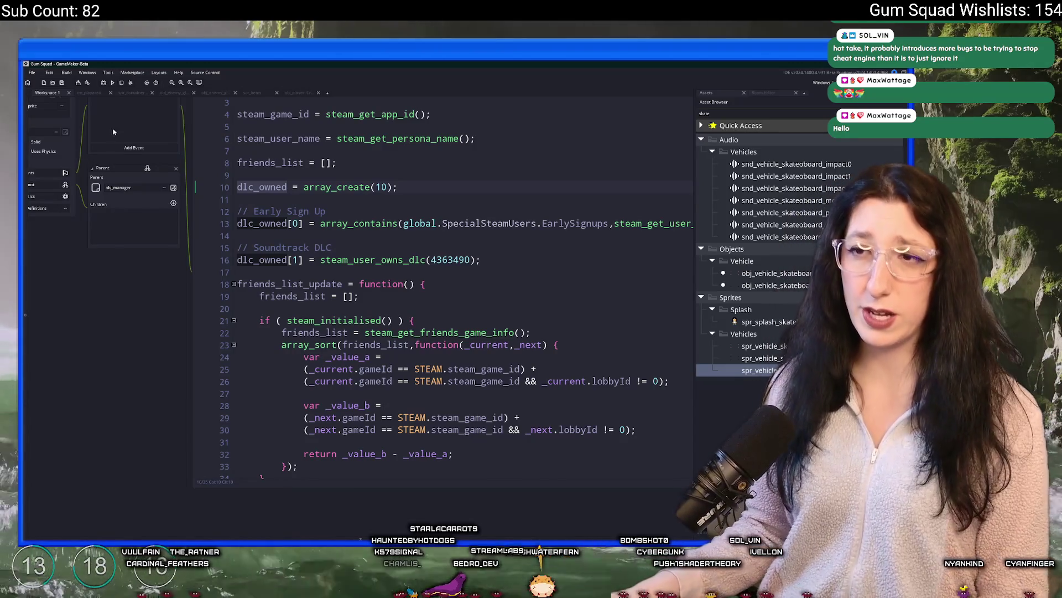
drag(106, 175, 236, 268)
scroll(232, 276, up, 3)
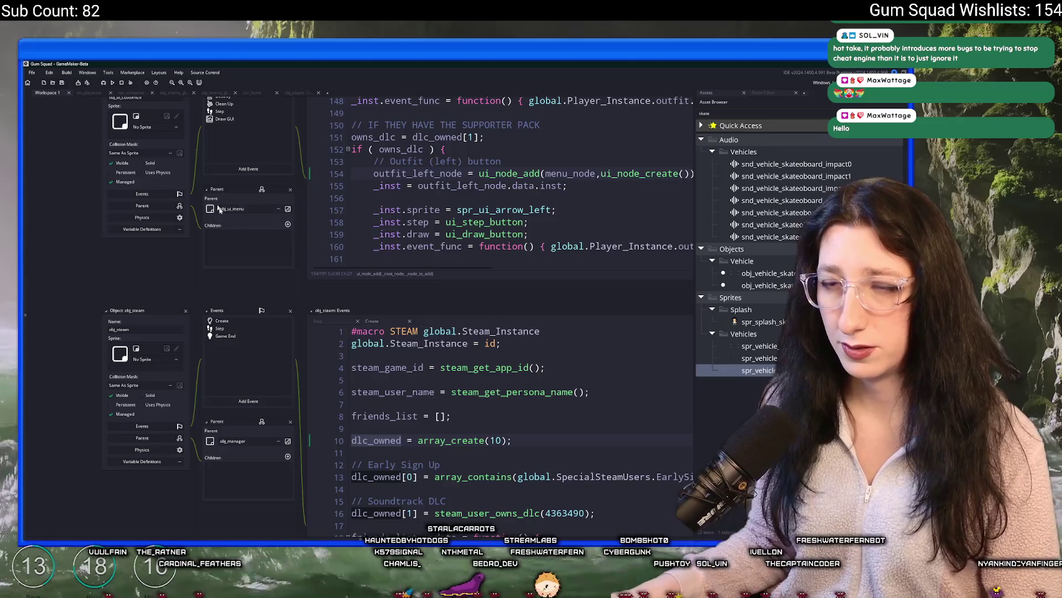
scroll(272, 221, up, 2)
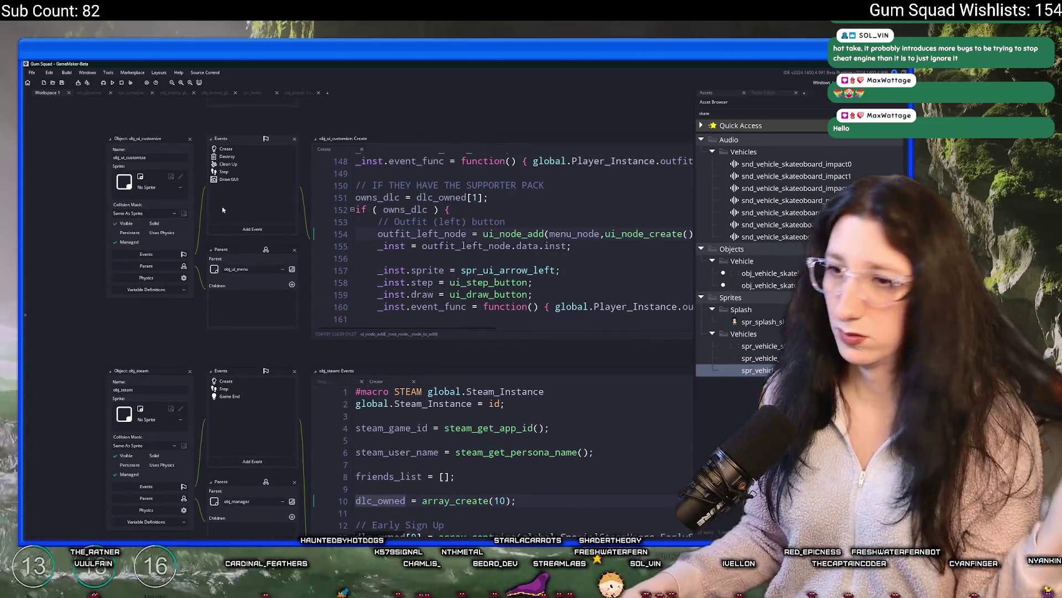
scroll(253, 121, up, 10)
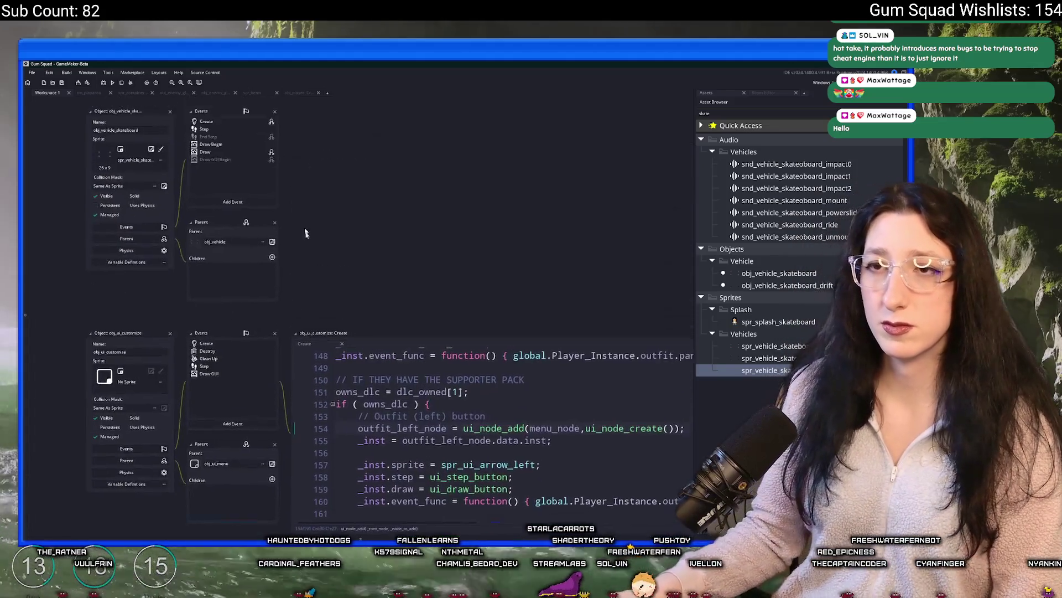
scroll(241, 136, up, 5)
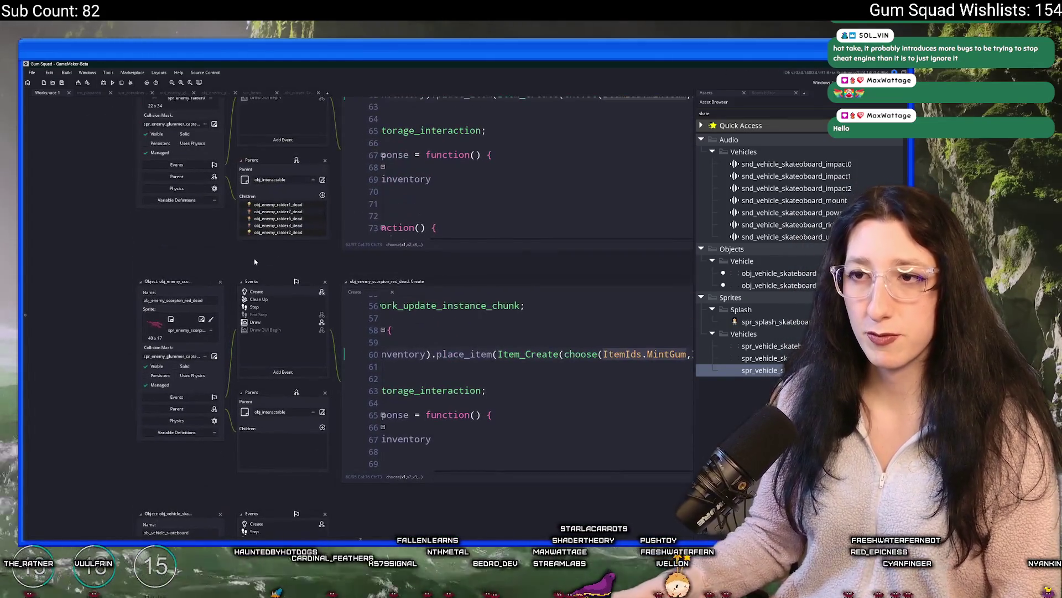
Open the scr_networking script through the asset search and expand it to fill the workspace.
key(ctrl+t)
text(scr_netw)
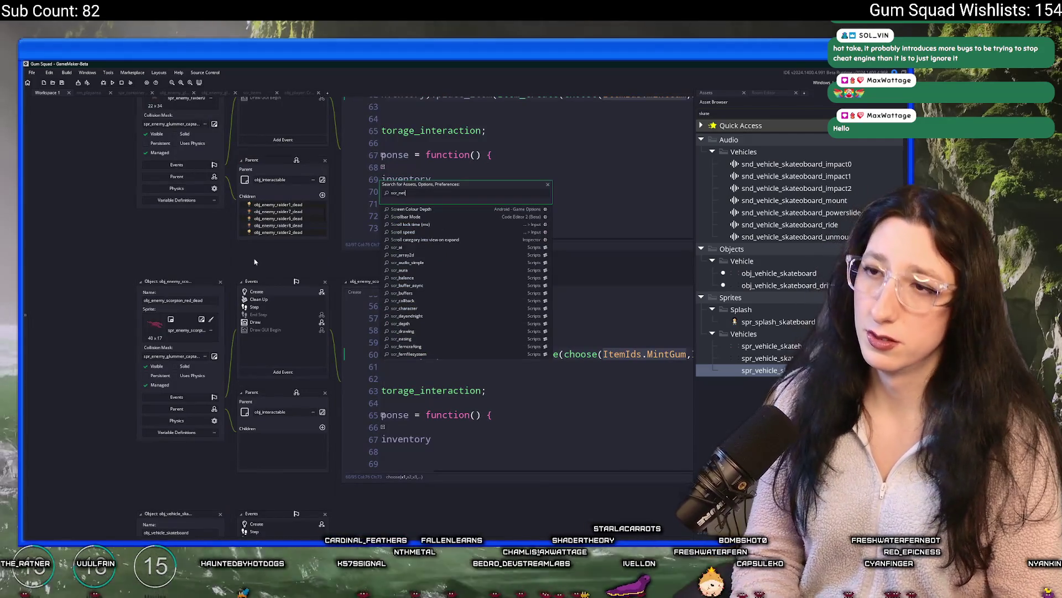
key(Return)
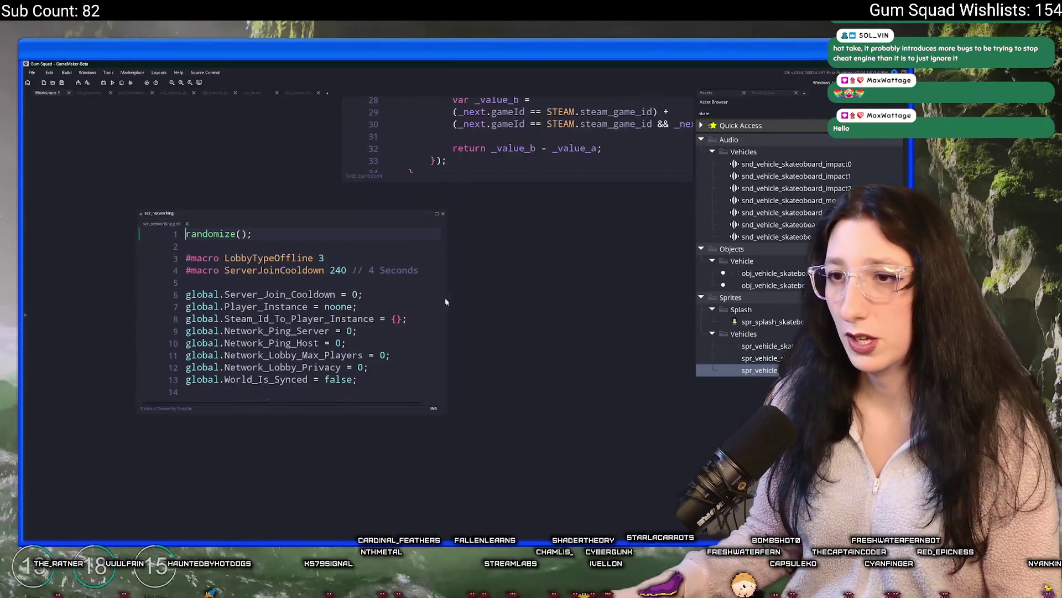
click(436, 214)
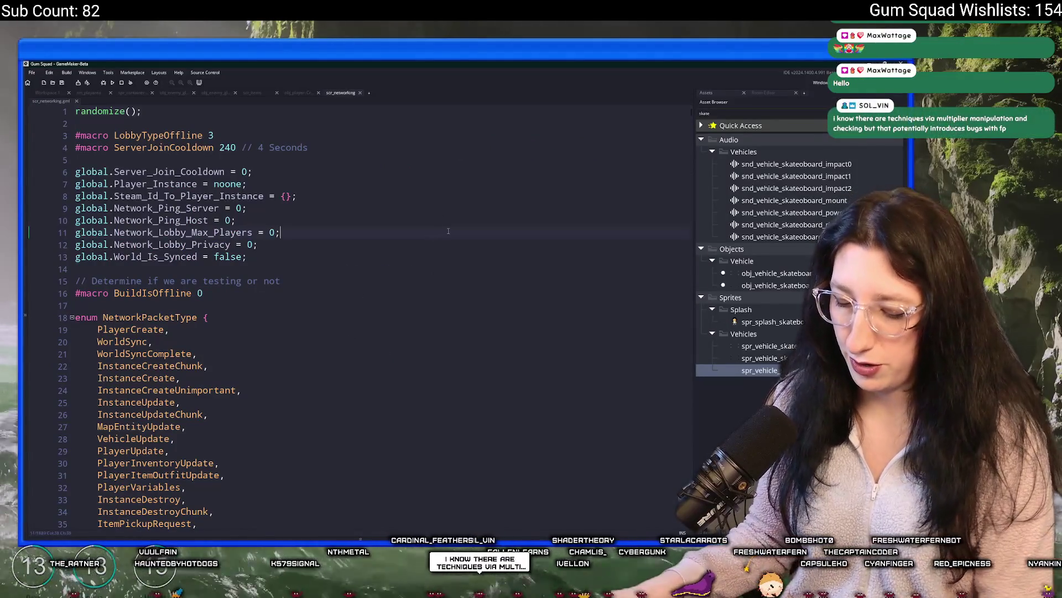
Add a new line after line 8 declaring a new global initialised to an empty array (= [];).
click(381, 200)
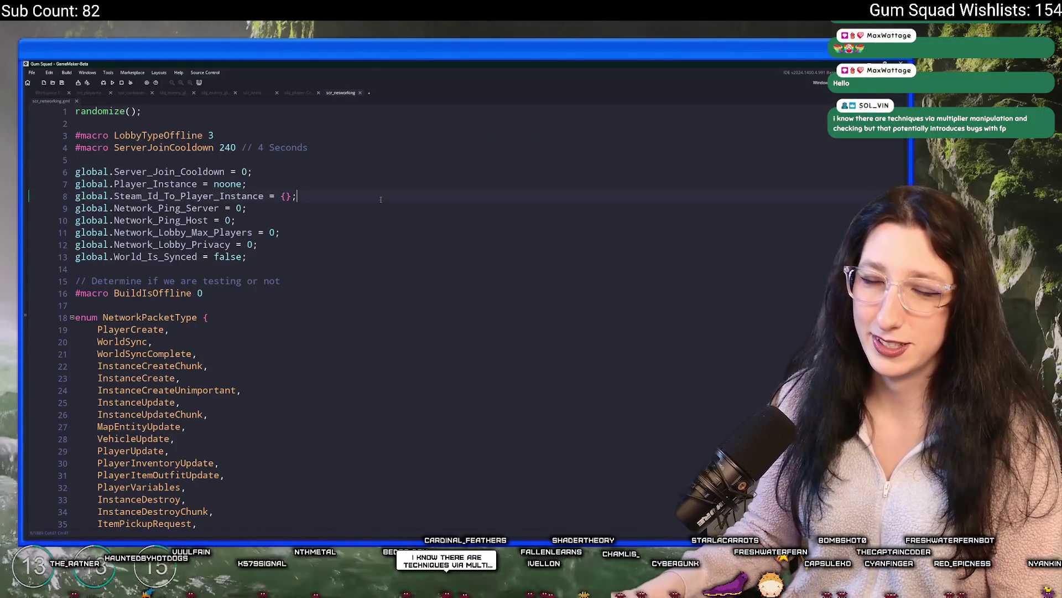
key(Return)
text(globalkd)
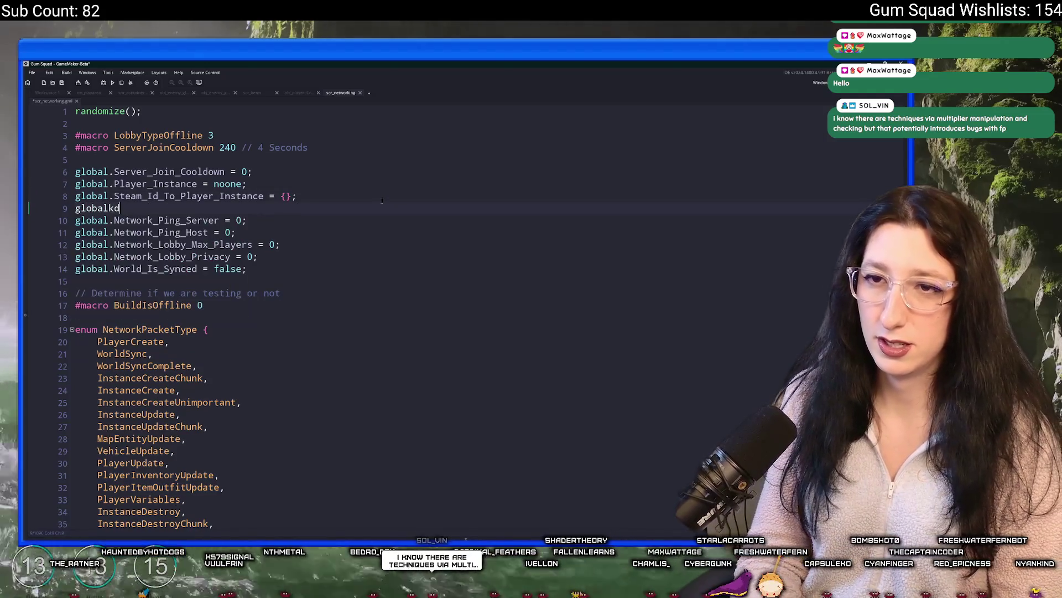
key(BackSpace)
key(BackSpace)
text(.Steam_DLC)
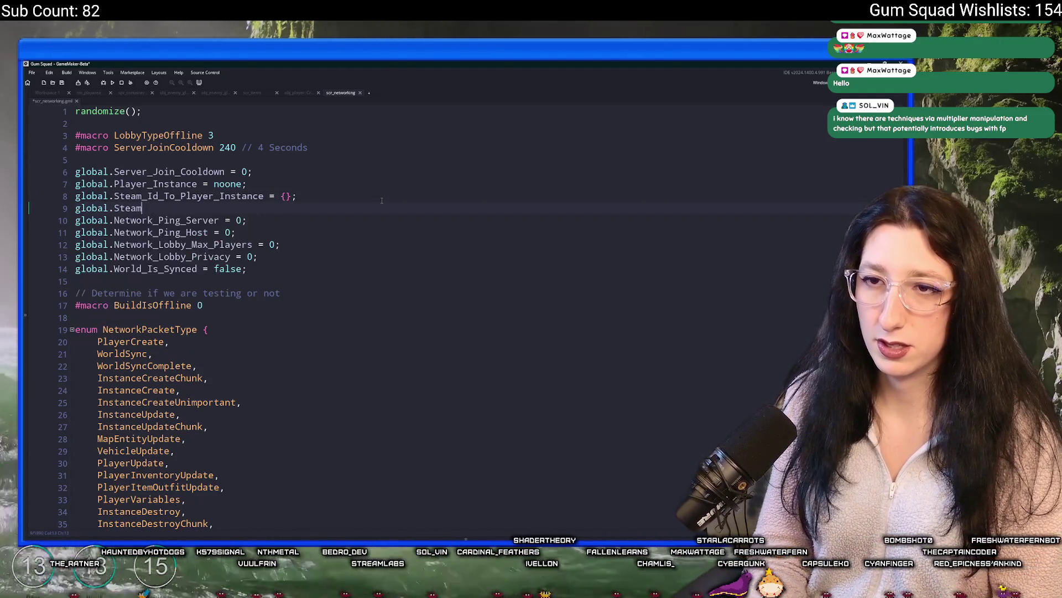
key(BackSpace)
key(BackSpace)
key(BackSpace)
text(P)
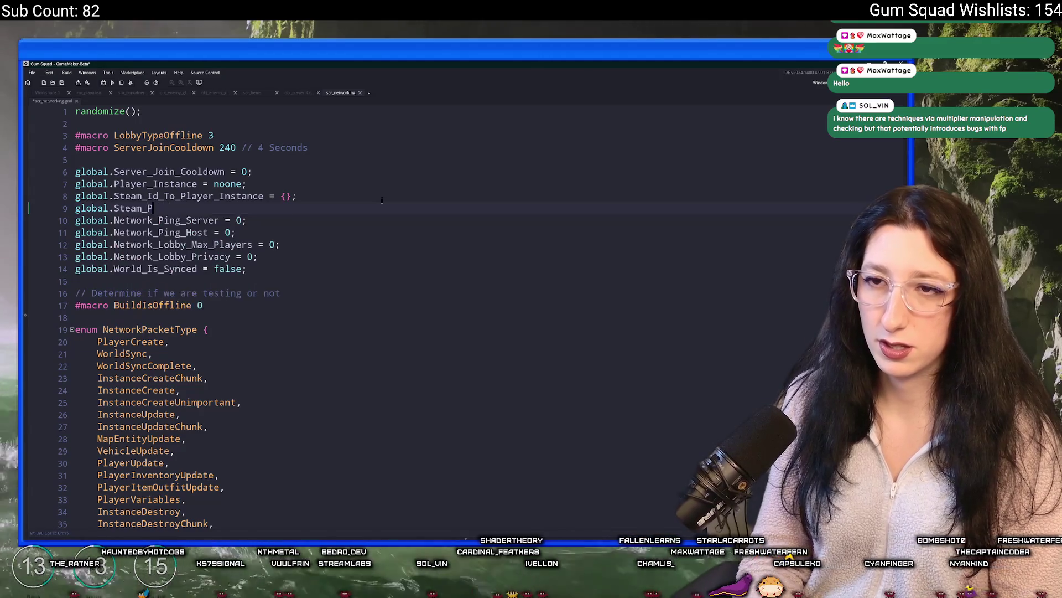
text(layer_DLCsk)
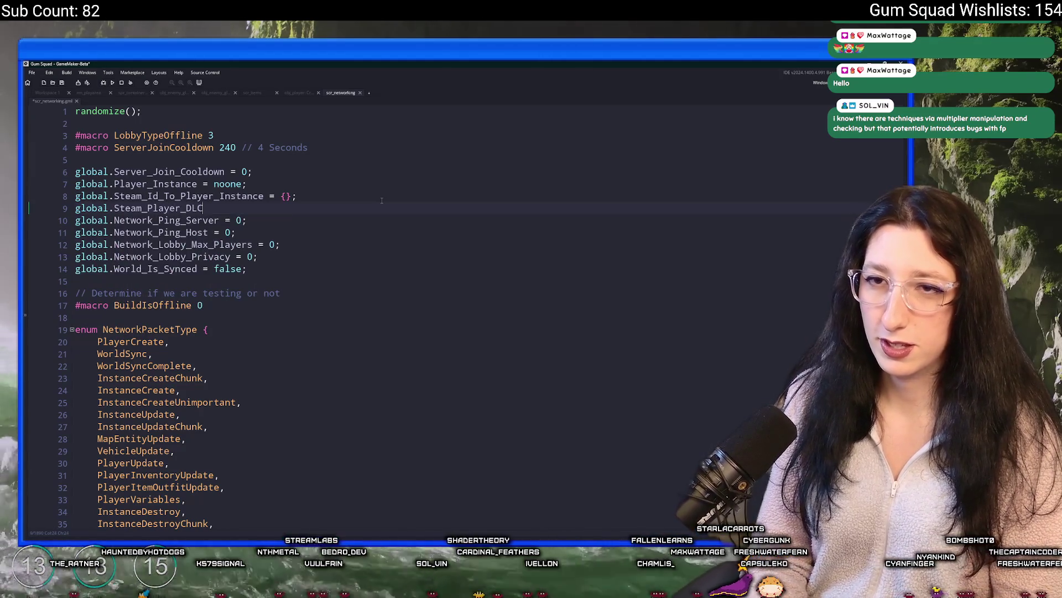
key(BackSpace)
text(= [];)
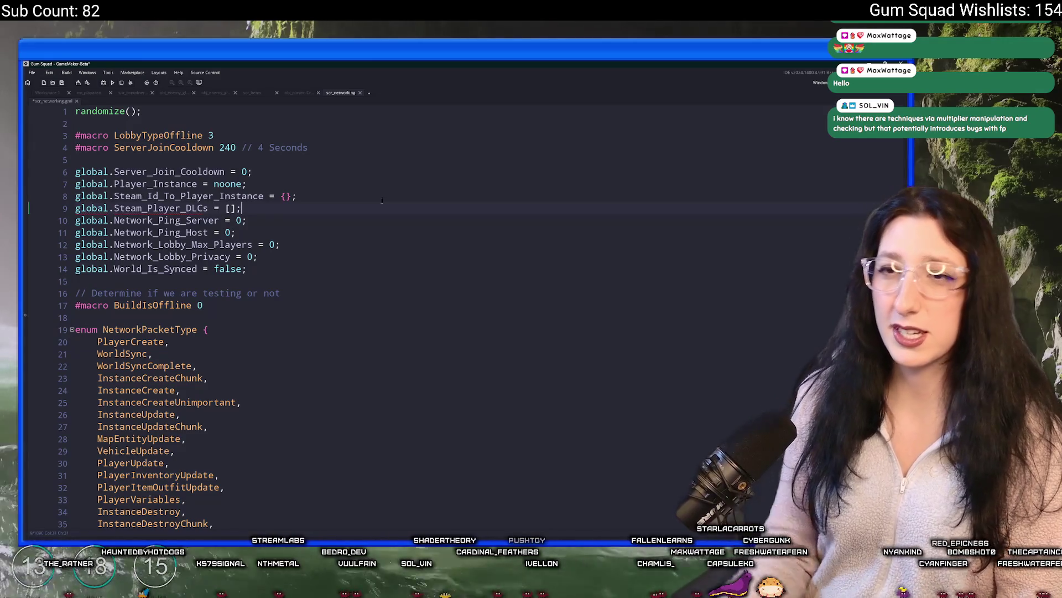
Rename the new global to global.Steam_Id_To_Dlc and save the script.
key(ctrl+Left)
key(ctrl+Left)
key(ctrl+Left)
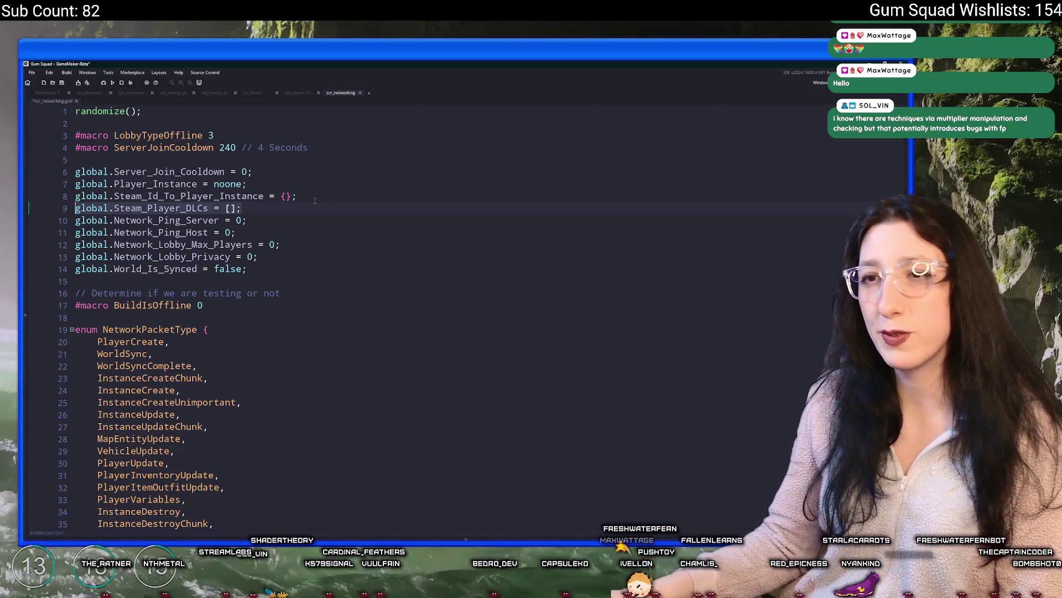
click(196, 208)
key(BackSpace)
key(Delete)
text(lc)
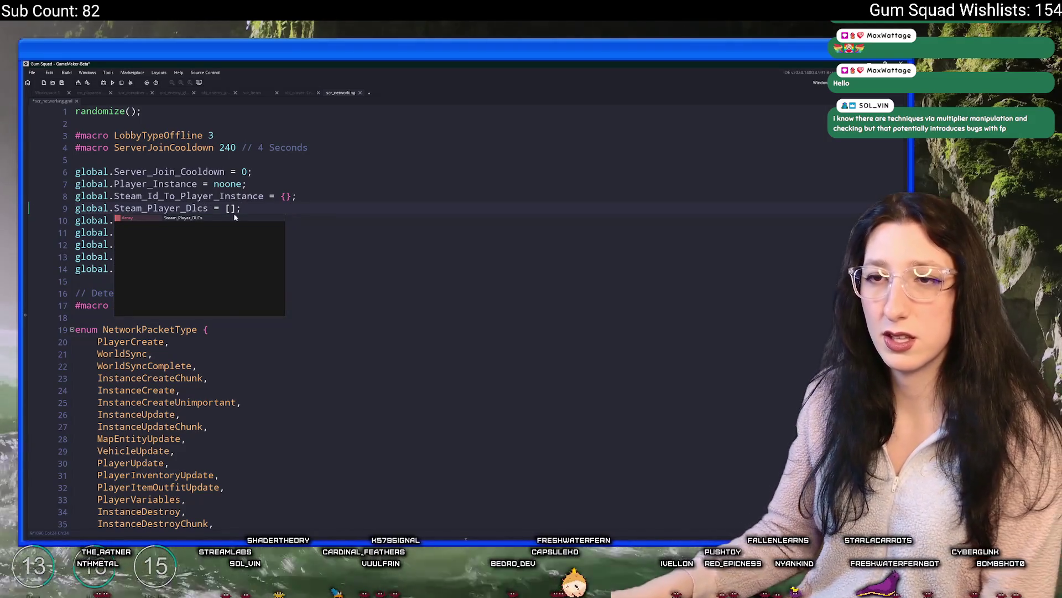
key(Delete)
click(277, 211)
click(148, 208)
text(Id_To)
key(Delete)
key(Delete)
key(Delete)
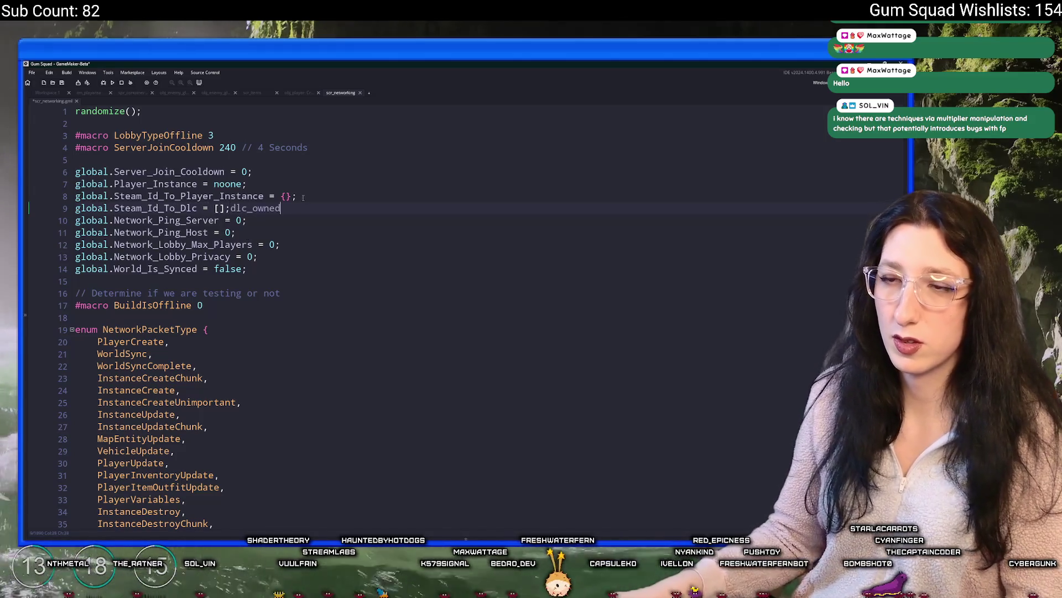
drag(197, 208, 72, 213)
key(ctrl+s)
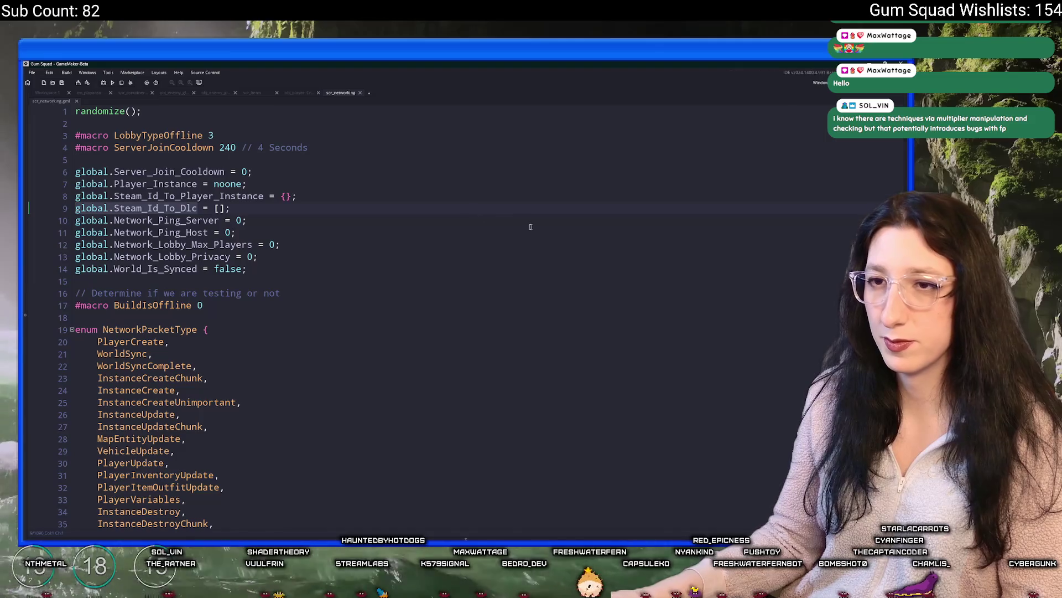
click(271, 197)
Search for 'connectjoined' and review the lobby_joined, lobby_join_requested and lobby_chat_update cases.
key(ctrl+f)
text(conn)
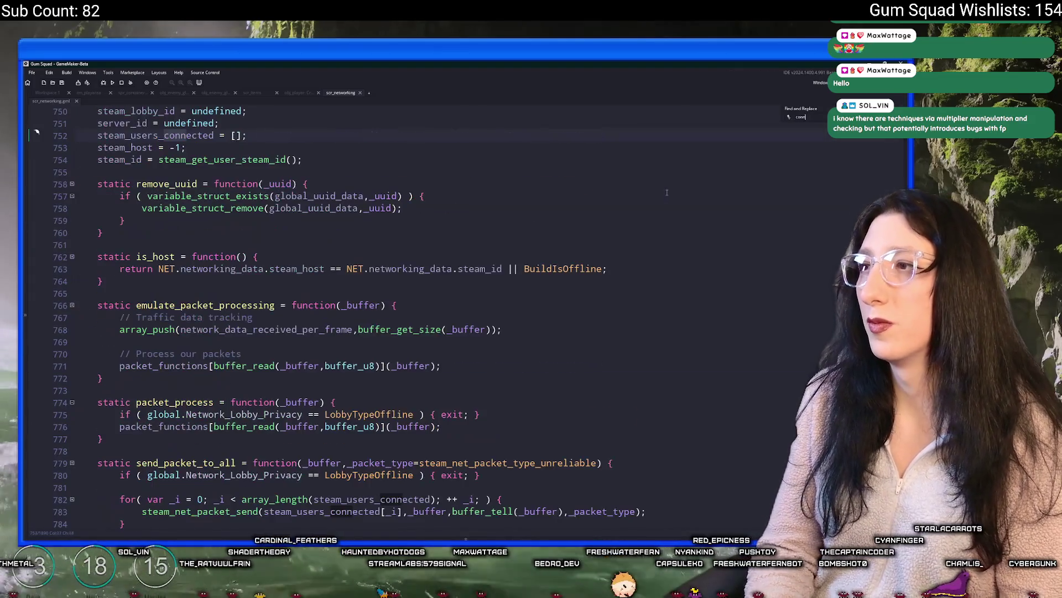
text(ectjoined)
key(Return)
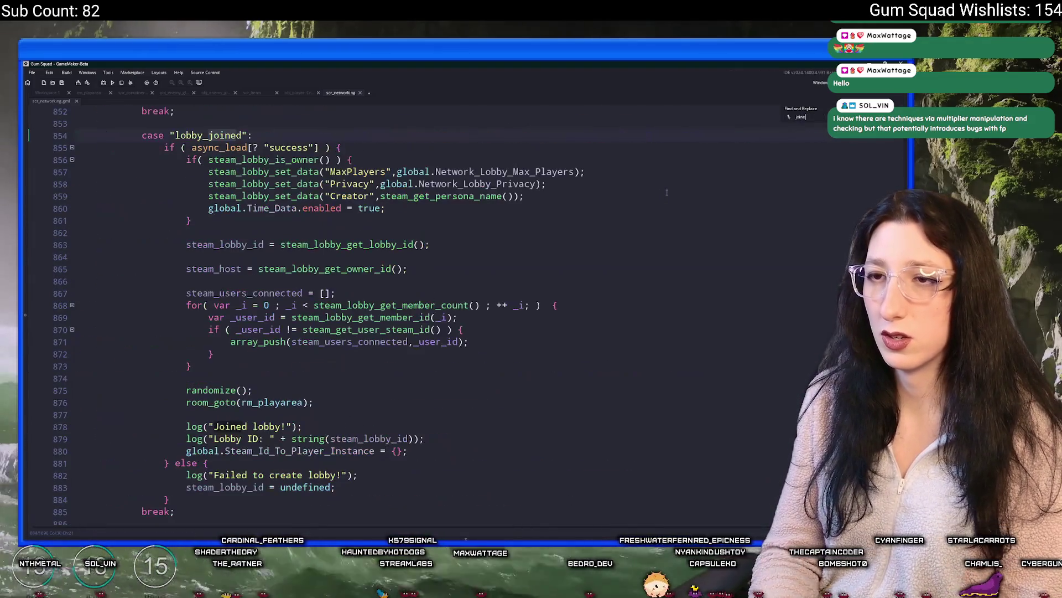
scroll(667, 192, up, 2)
key(Escape)
key(End)
scroll(361, 267, down, 4)
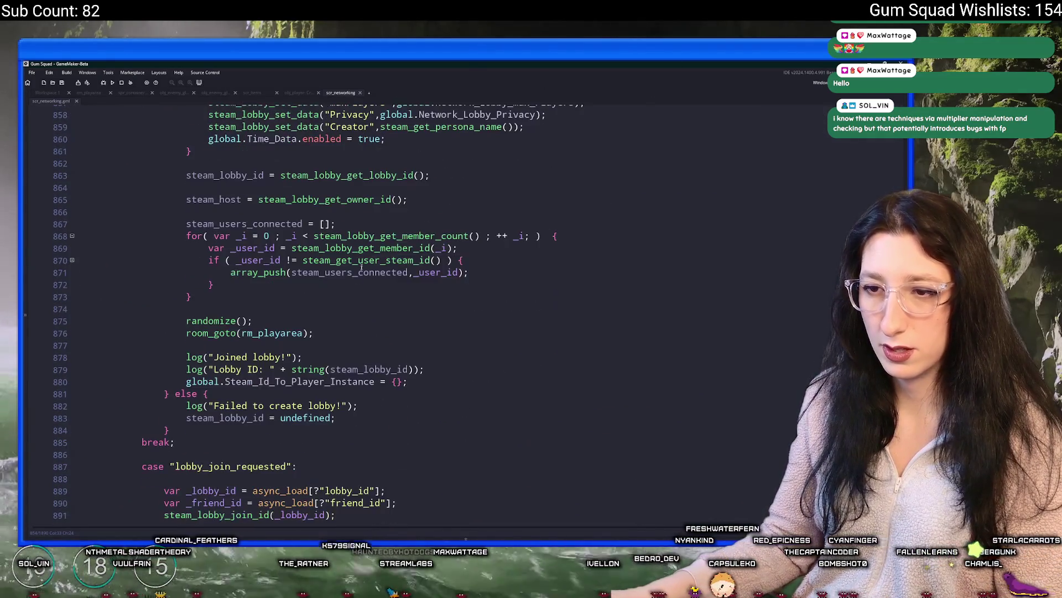
scroll(362, 268, up, 7)
scroll(407, 256, down, 6)
scroll(408, 256, down, 9)
scroll(393, 272, up, 3)
click(387, 281)
scroll(386, 280, up, 1)
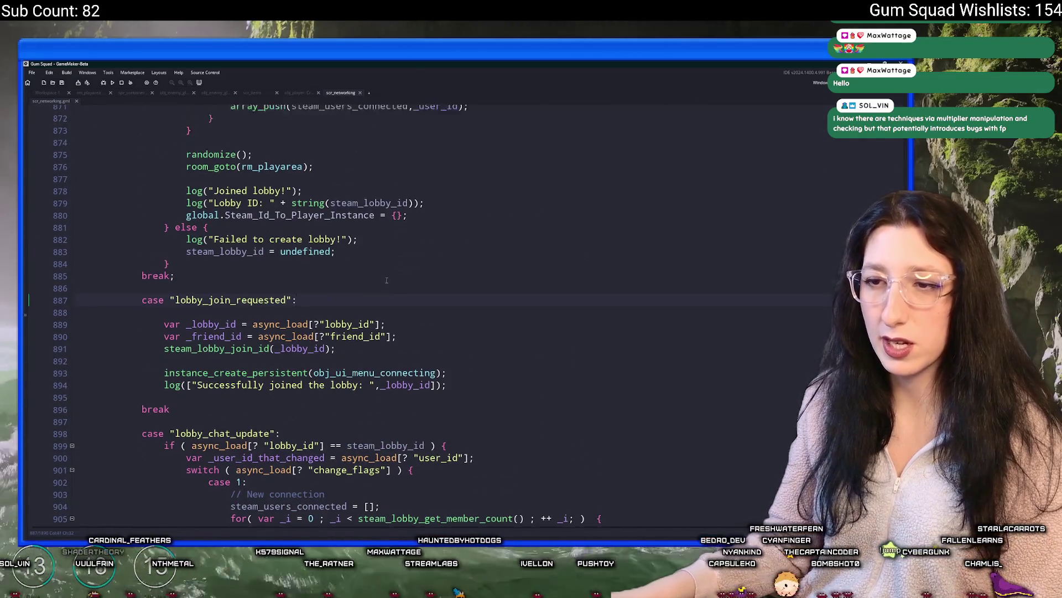
scroll(387, 281, down, 9)
click(448, 291)
Find and open the network_create_player function, placing the cursor at the end of line 182.
key(ctrl+t)
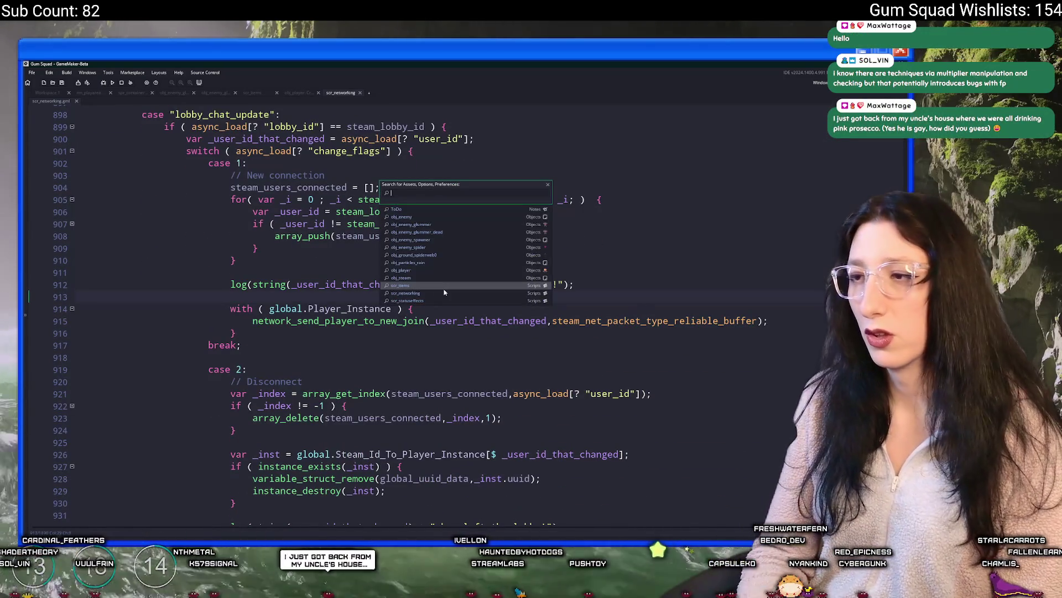
text(player_crea)
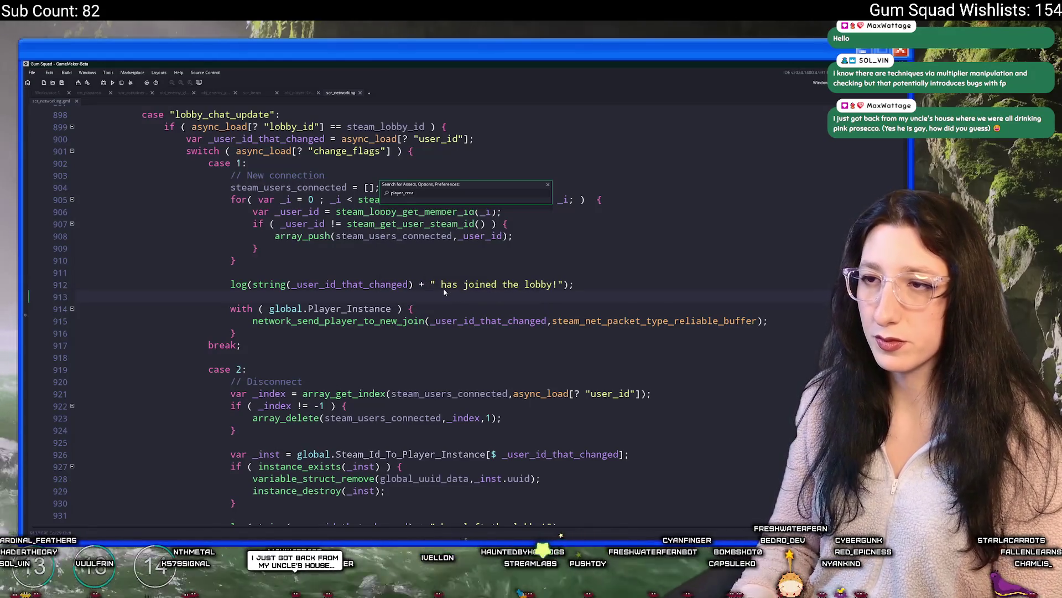
key(ctrl+a)
key(BackSpace)
text(create_pla)
key(ctrl+a)
key(BackSpace)
text(network_create_pla)
key(Return)
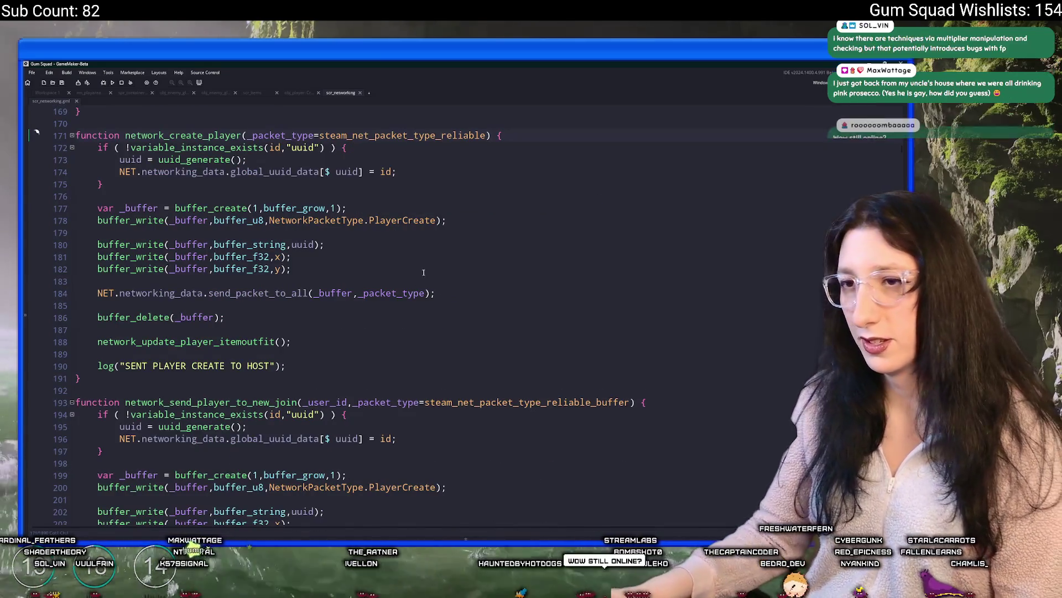
click(400, 268)
Start line 183 as buffer_write(_buffer,buffer_bool,STEAM and jump to STEAM's definition in obj_steam.
key(Return)
text(buf)
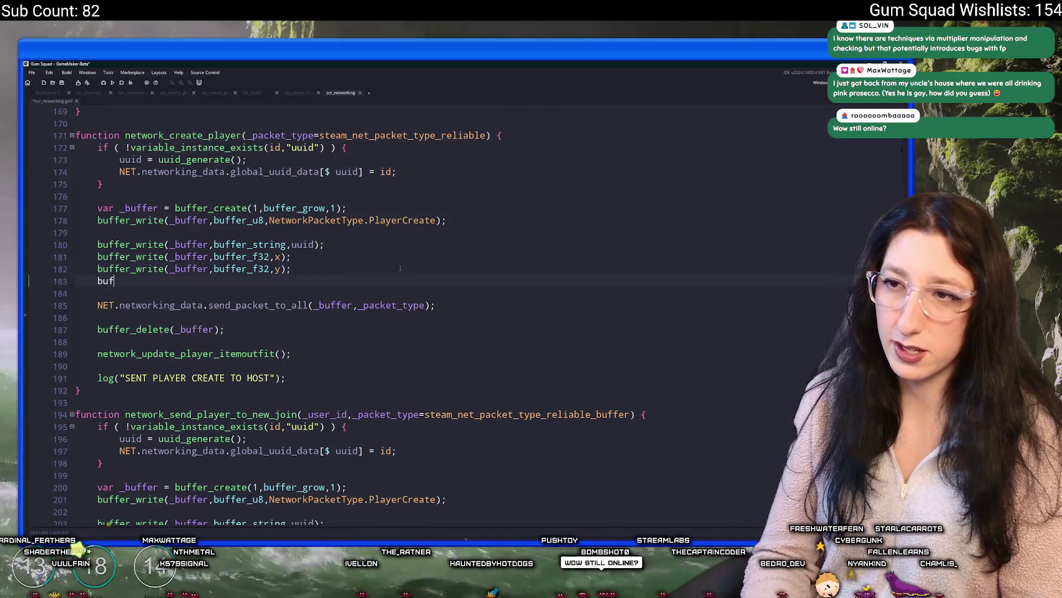
text(fer_write(_b)
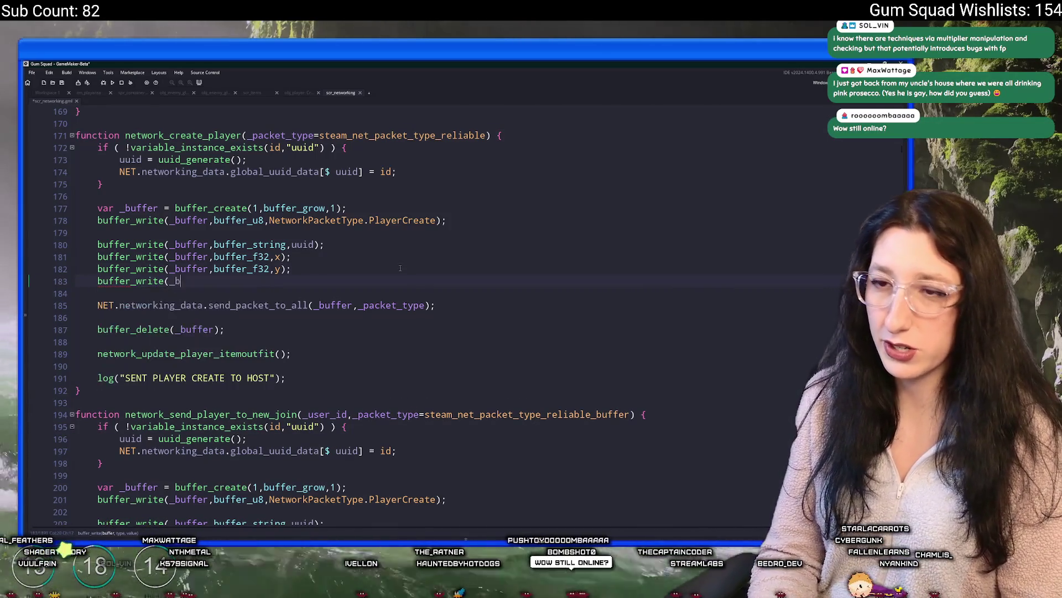
text(uffer,buffer,)
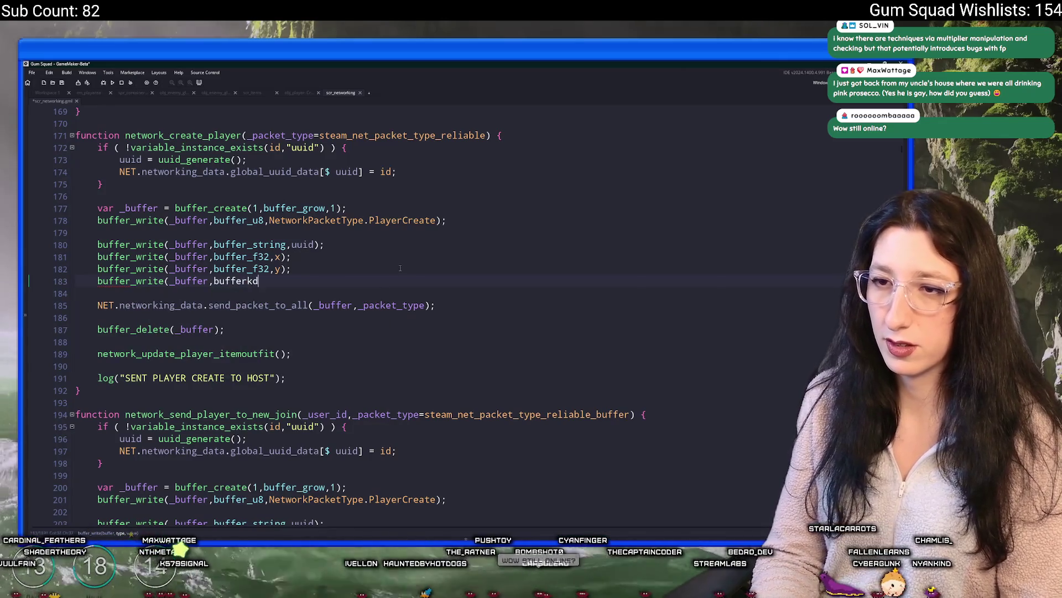
key(BackSpace)
text(_bool)
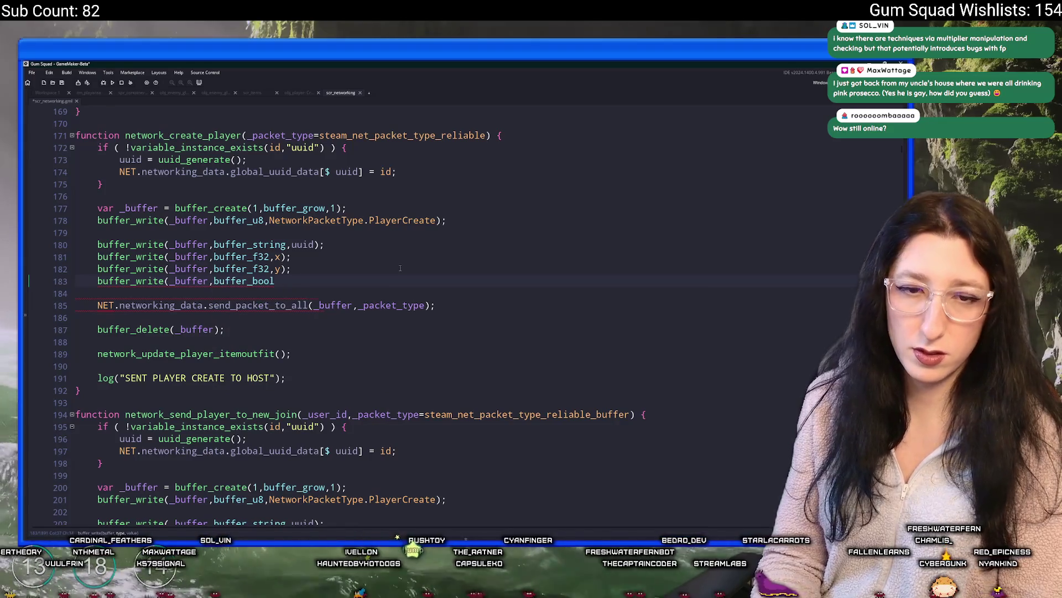
text(,dlc)
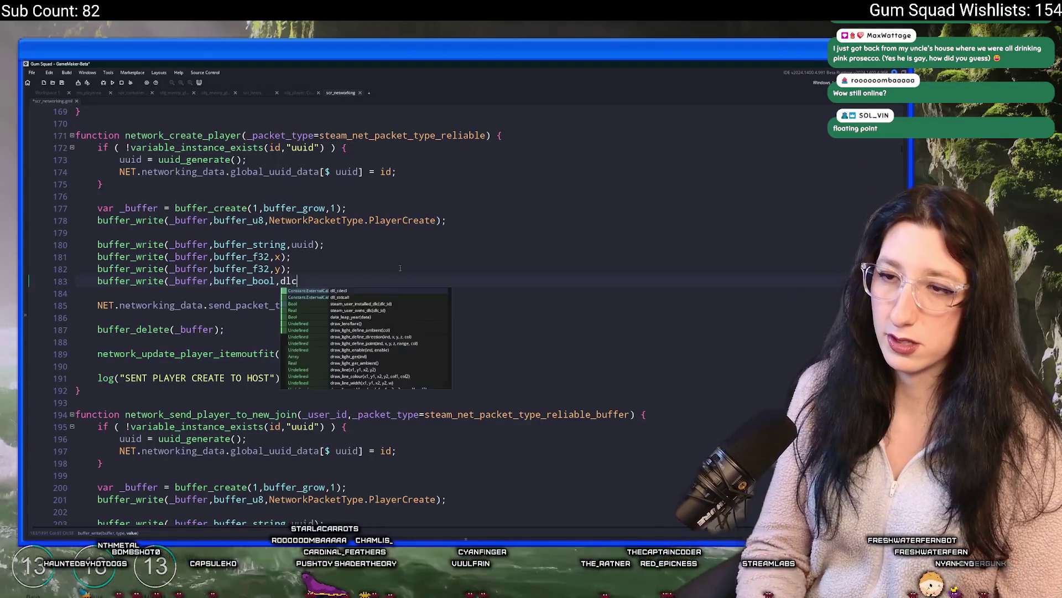
key(BackSpace)
key(BackSpace)
key(BackSpace)
text(STEAM)
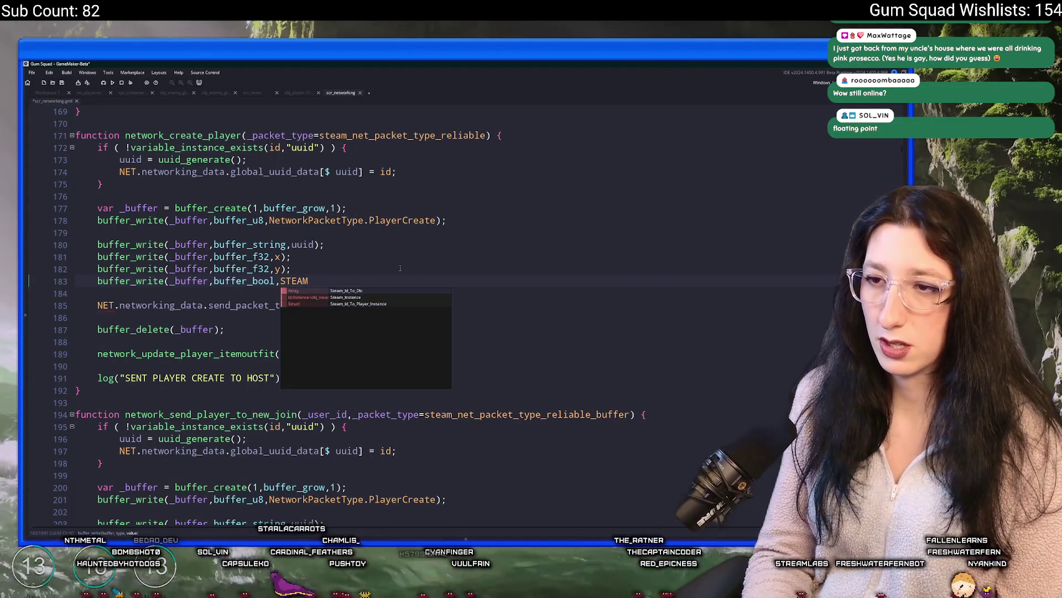
key(Escape)
key(F12)
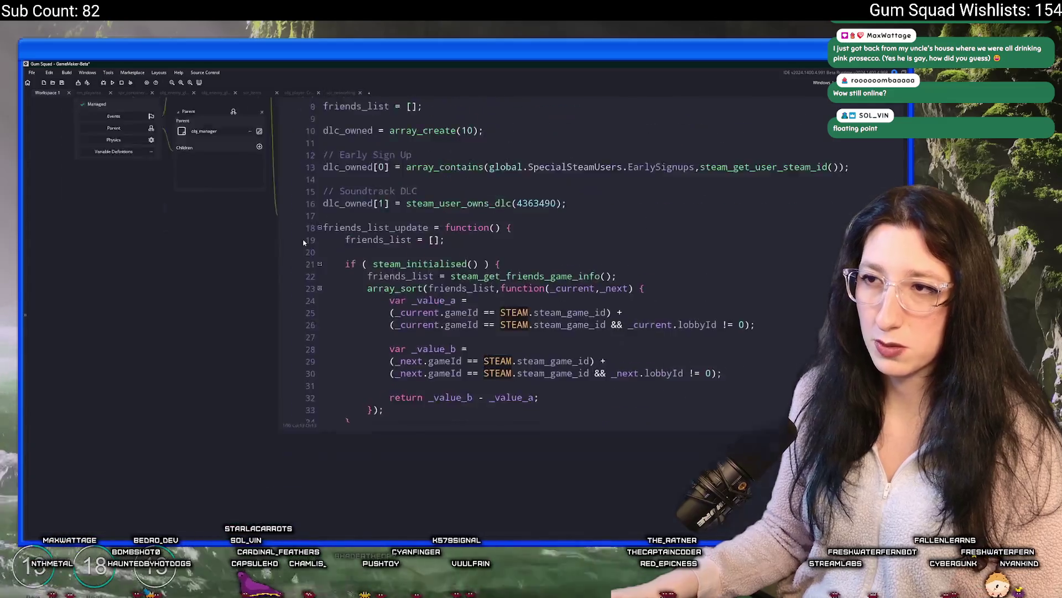
Finish the write with STEAM.dlc_owned[0]); and duplicate it as a second write for index 1.
click(347, 228)
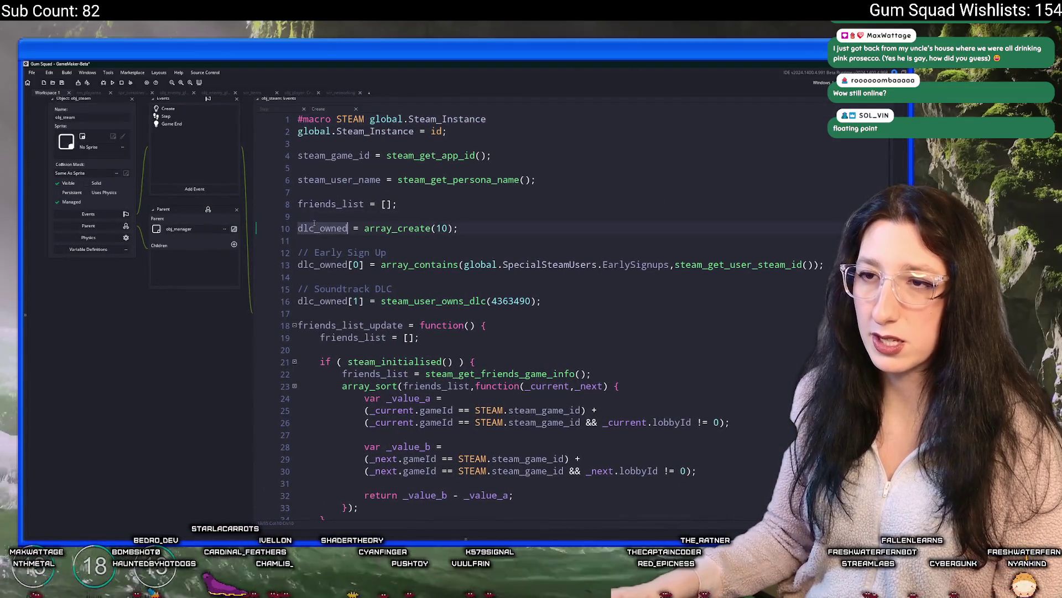
click(343, 93)
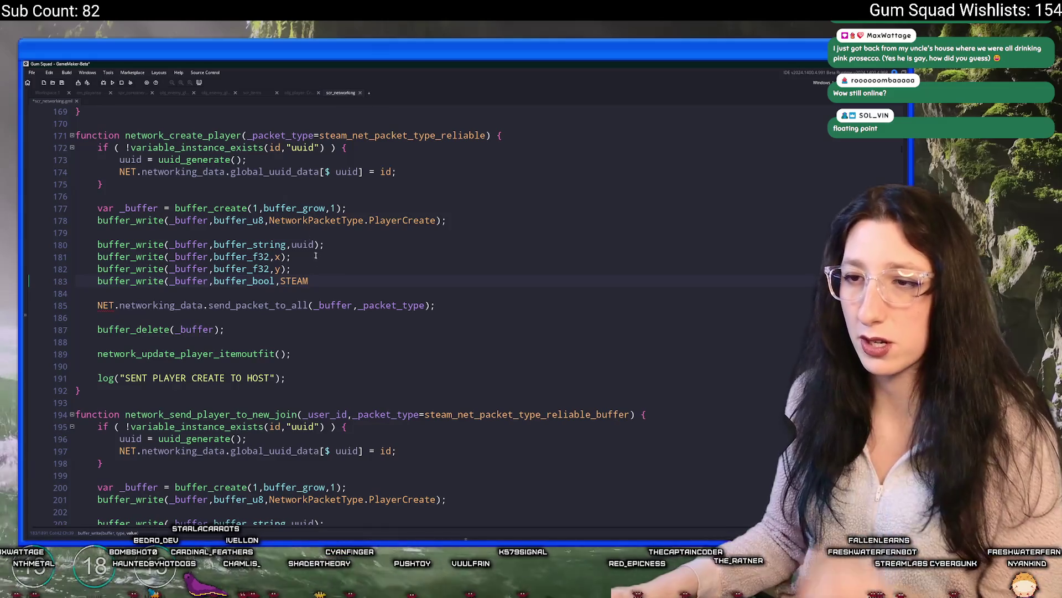
text(.dlc_ownedk)
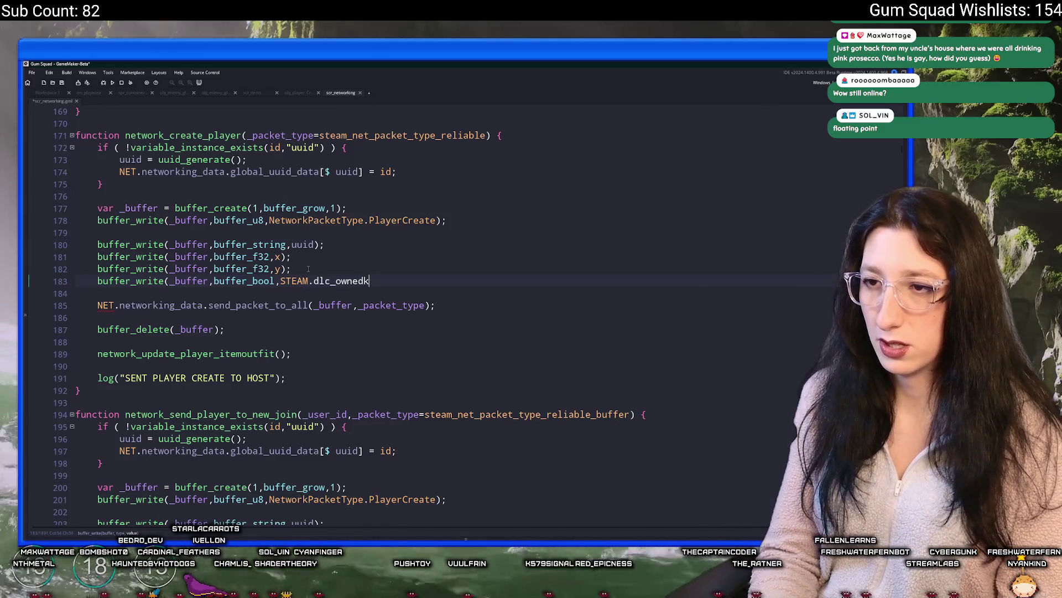
key(BackSpace)
text([0]);)
key(ctrl+d)
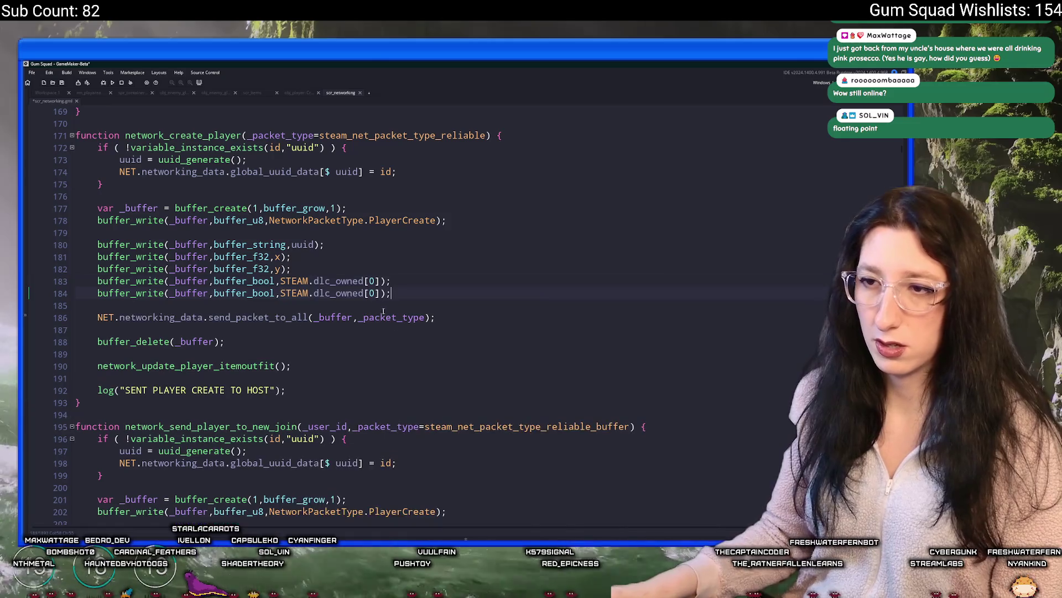
click(371, 293)
key(Delete)
text(1)
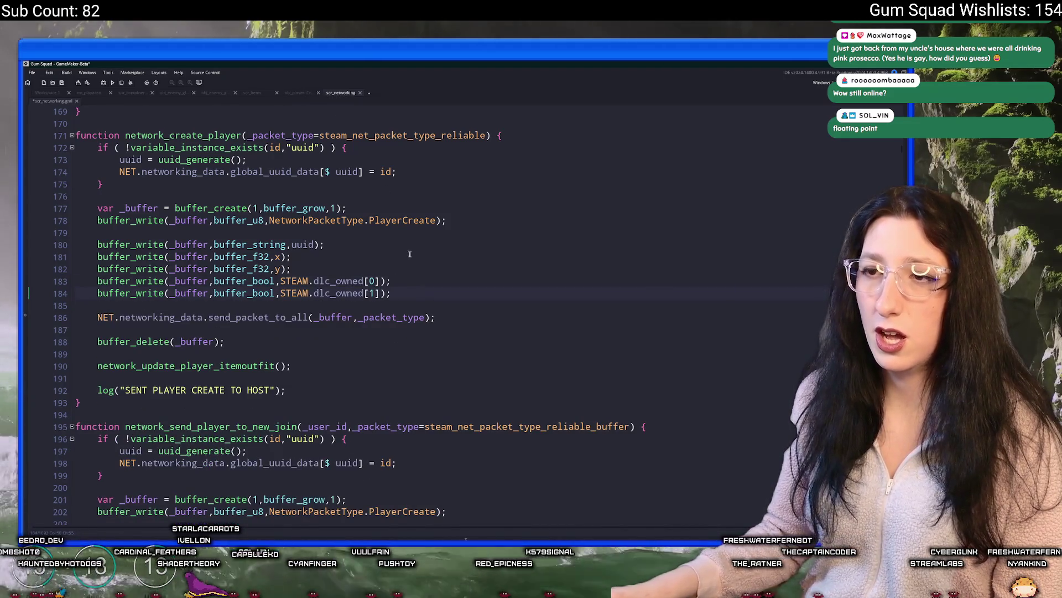
Copy the // Early Sign Up comment from the STEAM dlc_owned definition.
middle_click(293, 292)
scroll(498, 321, down, 1)
scroll(582, 343, up, 1)
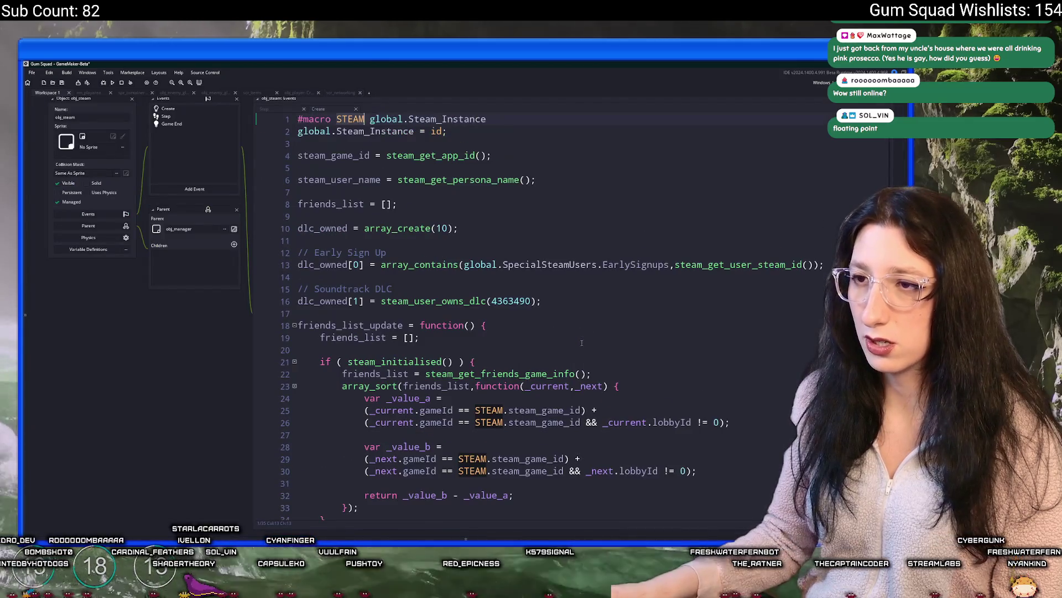
click(586, 289)
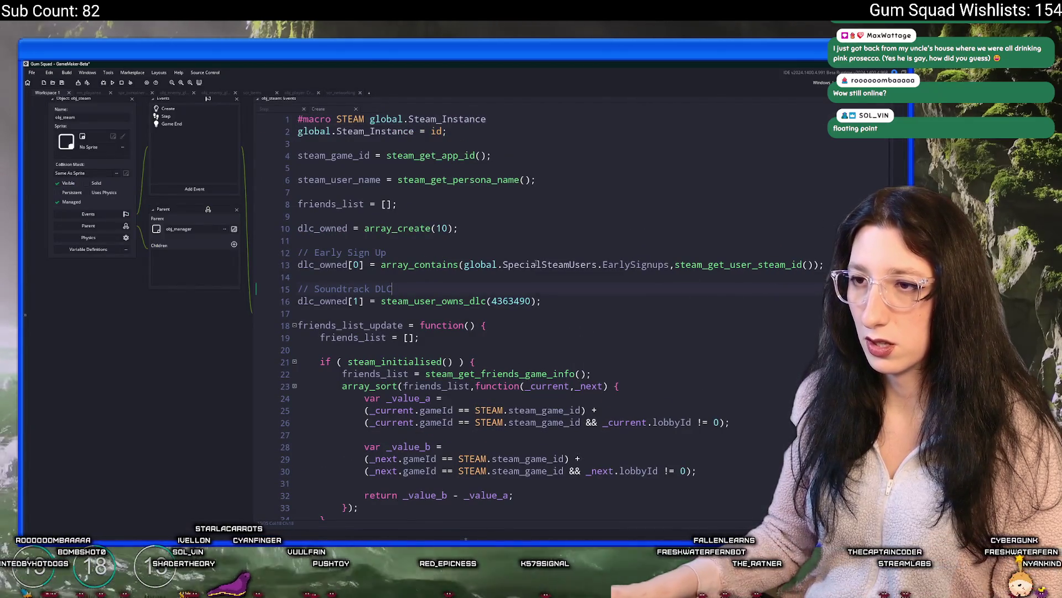
drag(408, 246, 257, 258)
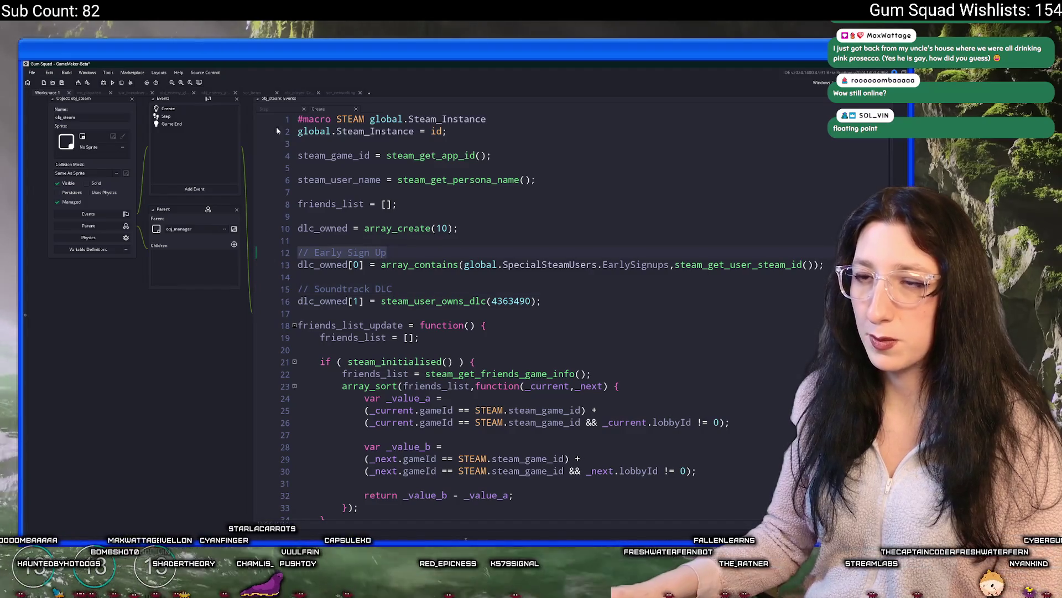
key(ctrl+c)
Label the two write lines with // Early Sign Up and // Soundtrack DLC comments and save.
click(339, 92)
click(393, 281)
key(Tab)
key(ctrl+v)
click(416, 295)
key(Tab)
key(ctrl+v)
key(ctrl+shift+Left)
key(ctrl+shift+Left)
key(ctrl+shift+Left)
text(Soundtrack DLC)
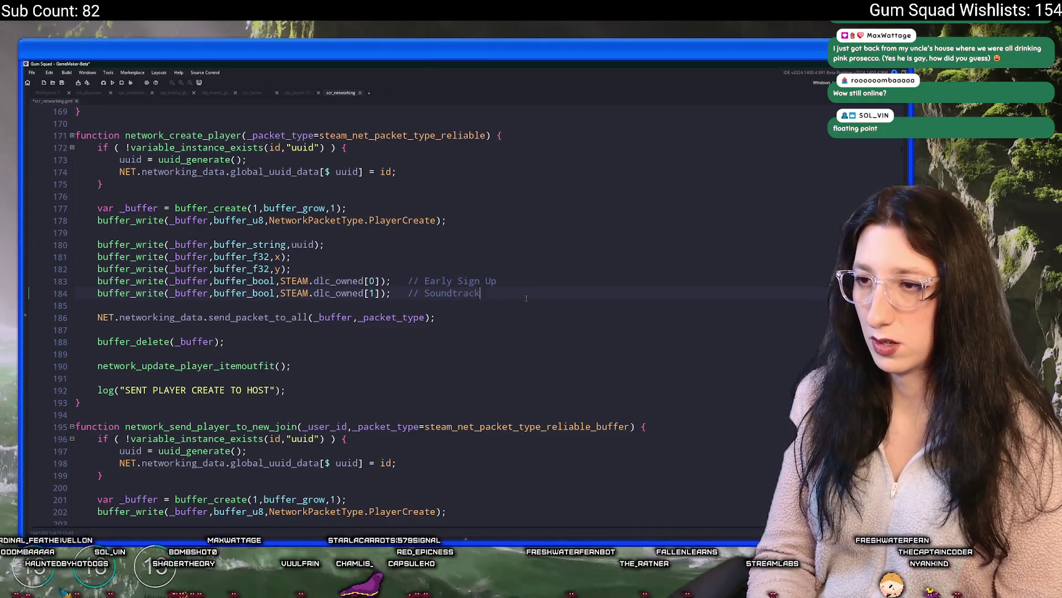
key(ctrl+s)
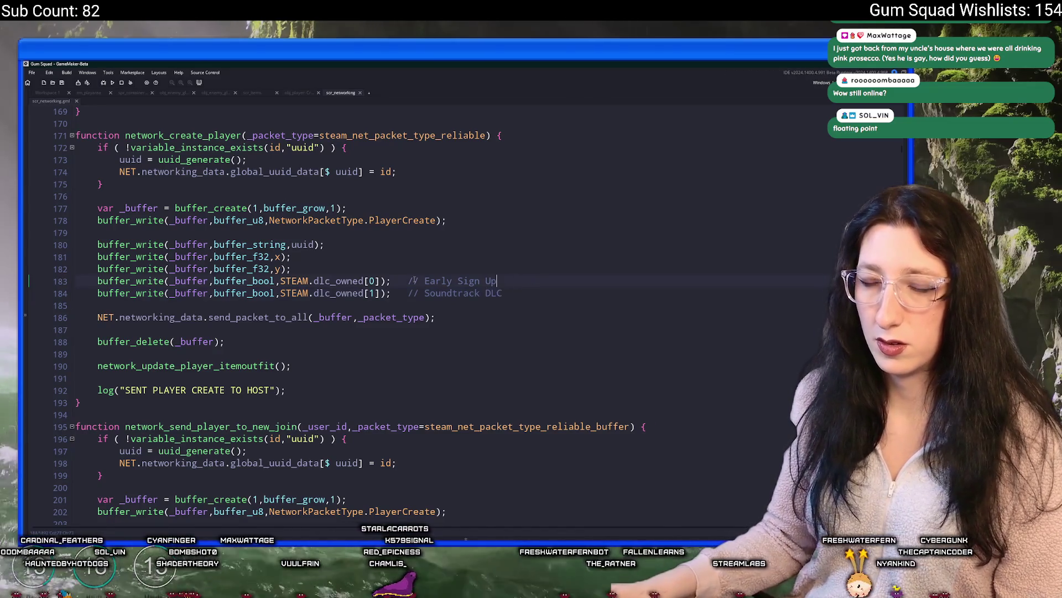
Insert a for loop after line 182 running _i from 0 to array_length(STEAM.dlc_owned).
mouse_move(386, 281)
mouse_down()
mouse_move(282, 283)
mouse_move(363, 283)
mouse_up()
click(361, 267)
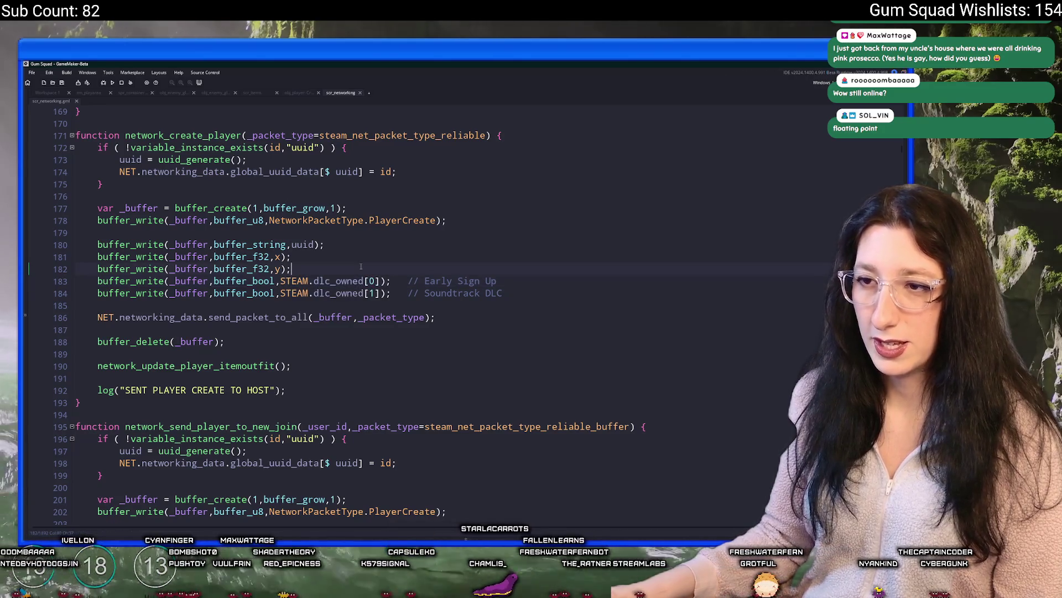
key(Return)
text(for ( var)
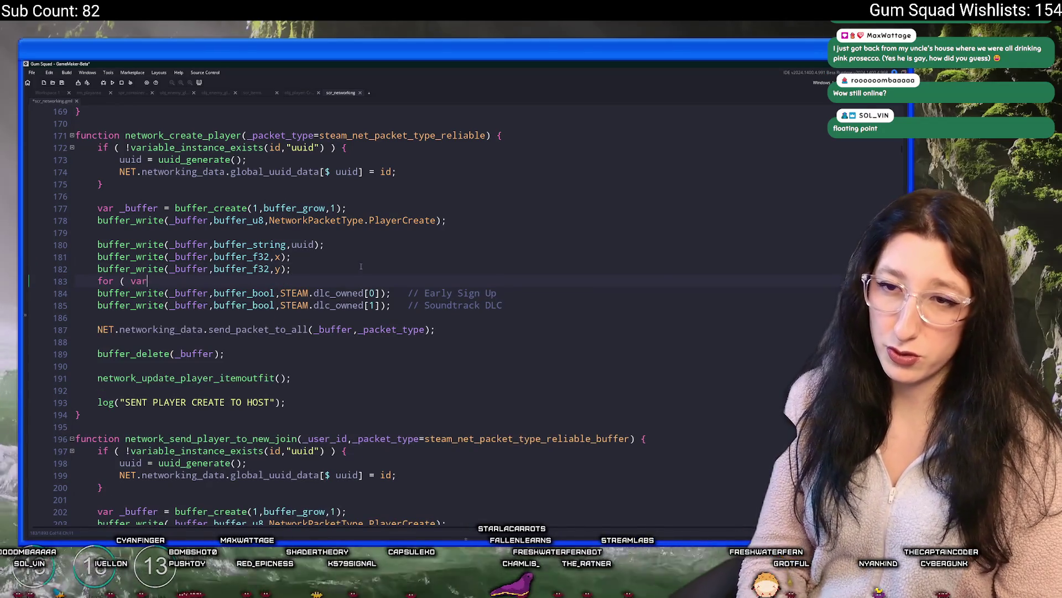
key(BackSpace)
key(BackSpace)
key(BackSpace)
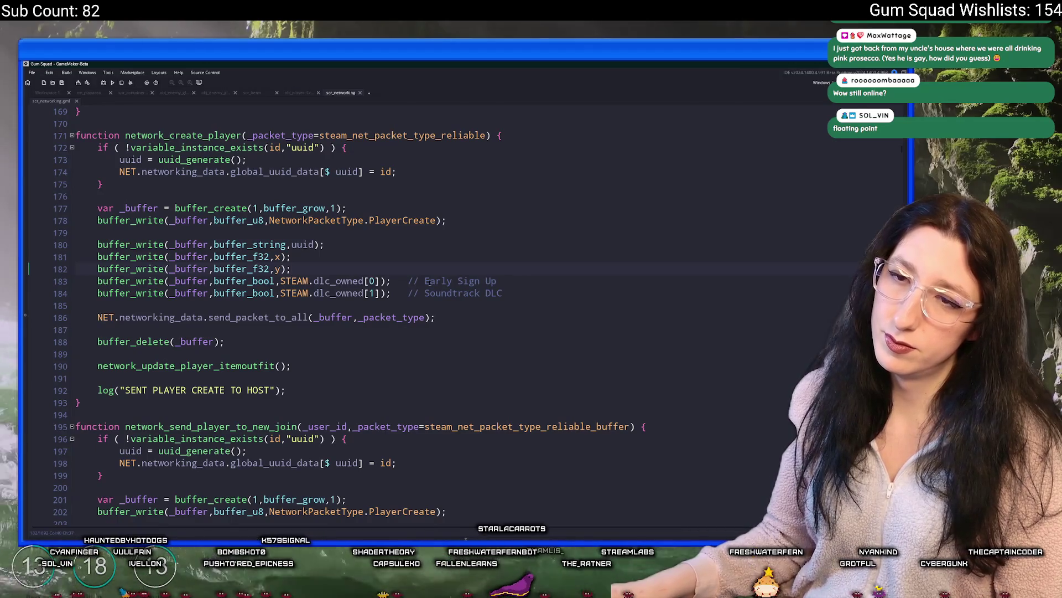
text(fo)
key(Return)
text(f)
key(BackSpace)
key(BackSpace)
key(Return)
text(for ( var )
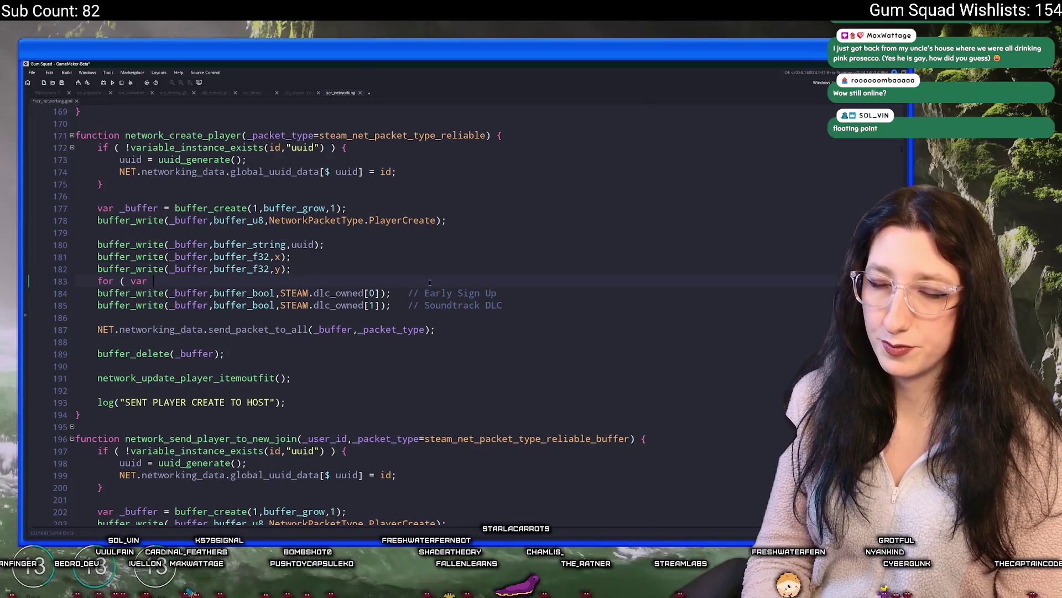
text(_i = 0; _i < kd)
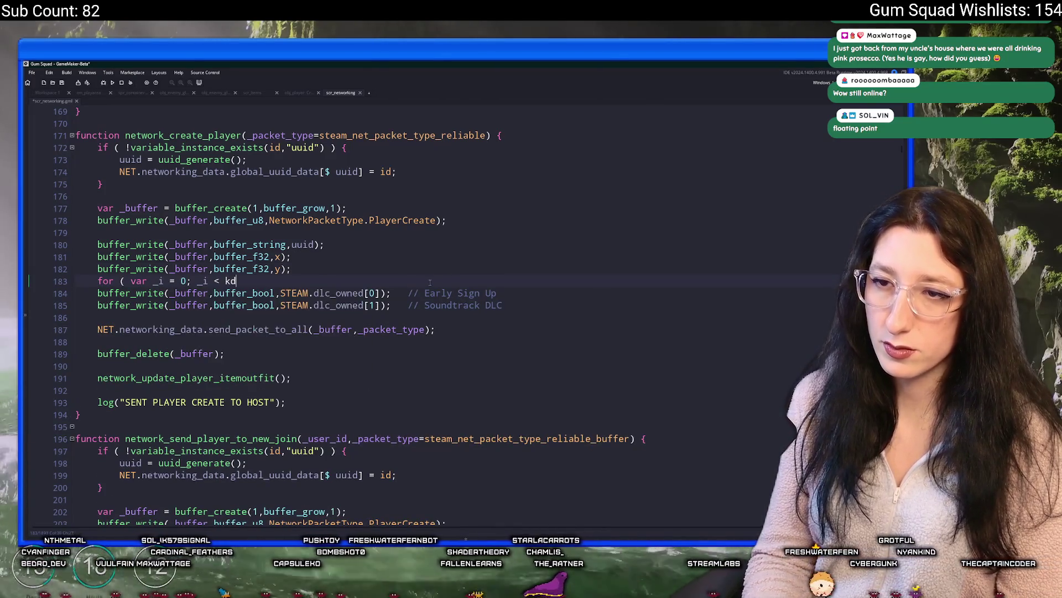
key(BackSpace)
key(BackSpace)
text(array)
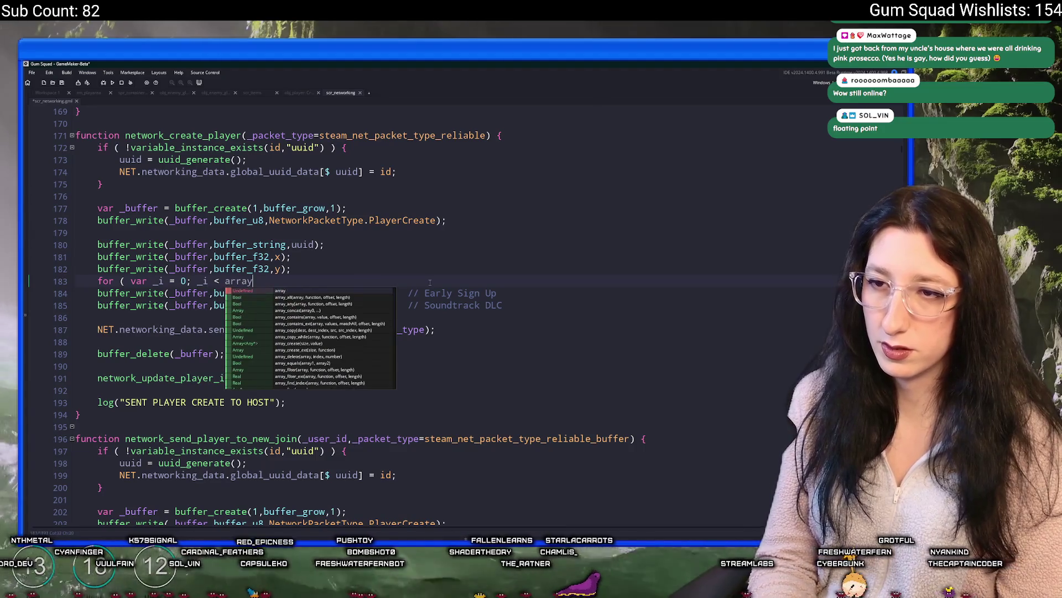
text(_length(STEAM.)
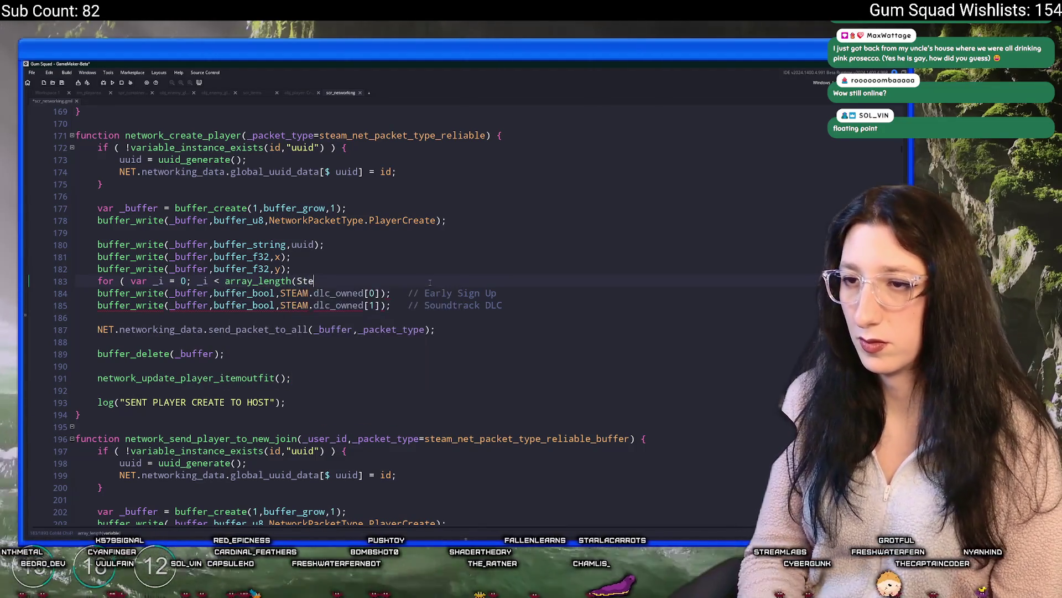
text(dlc_)
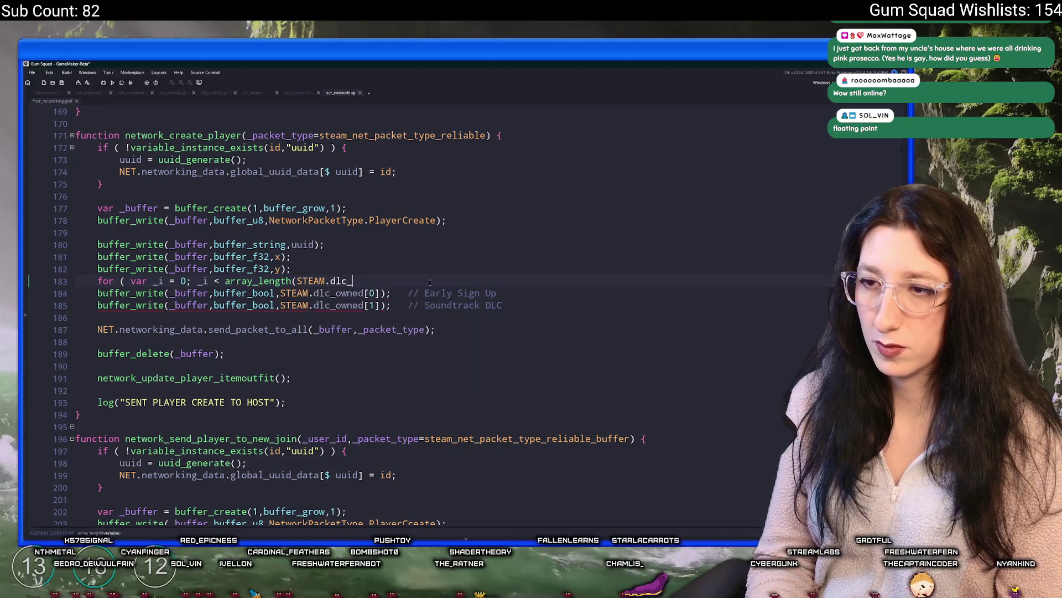
text(owned); ++ _i; ) {)
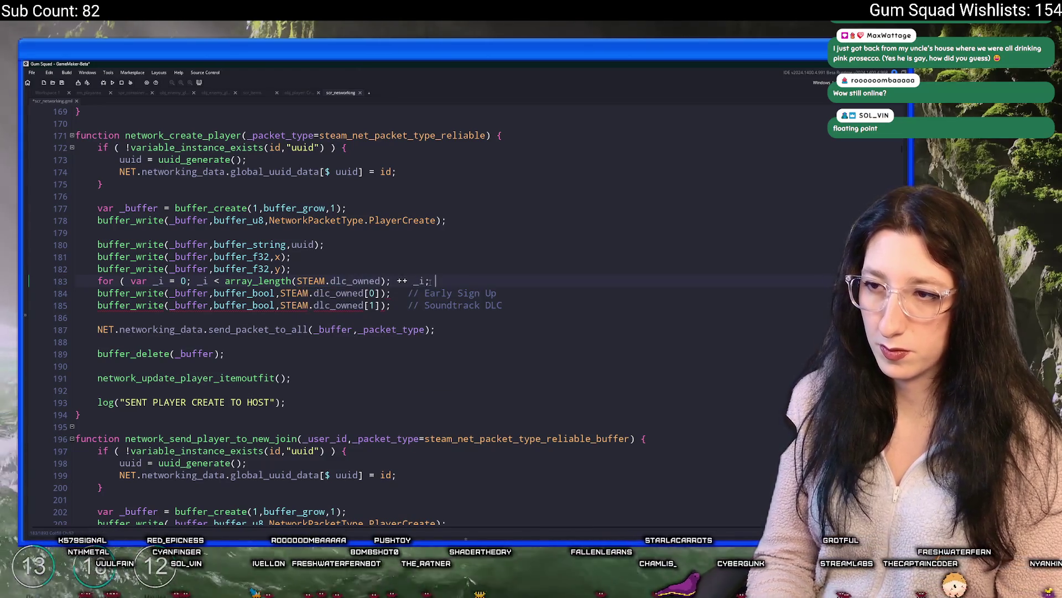
key(Return)
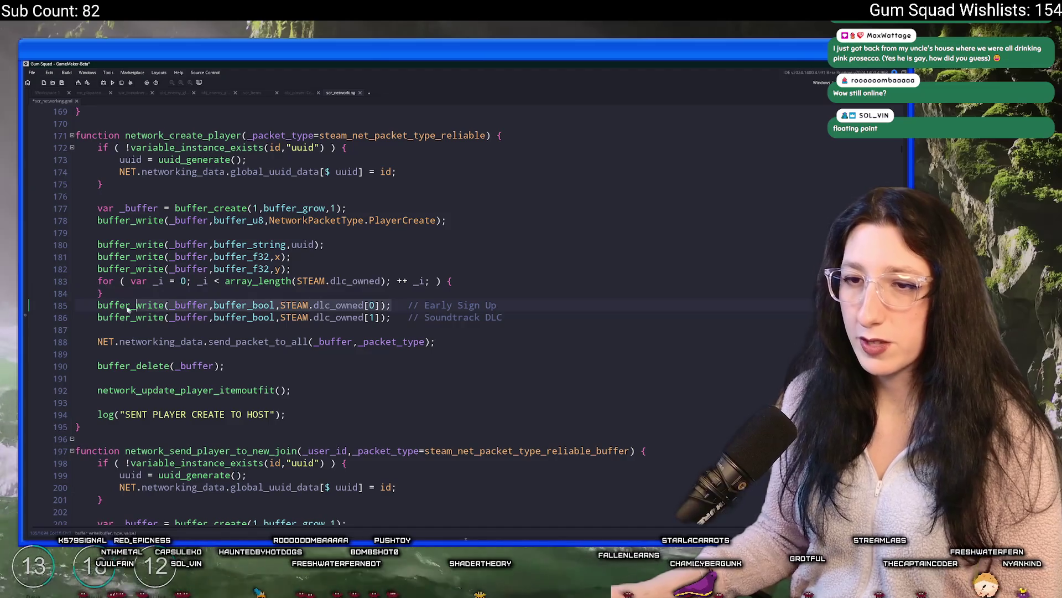
Put the bool write inside the loop body, writing STEAM.dlc_owned[_i].
click(388, 304)
key(shift+Home)
key(ctrl+c)
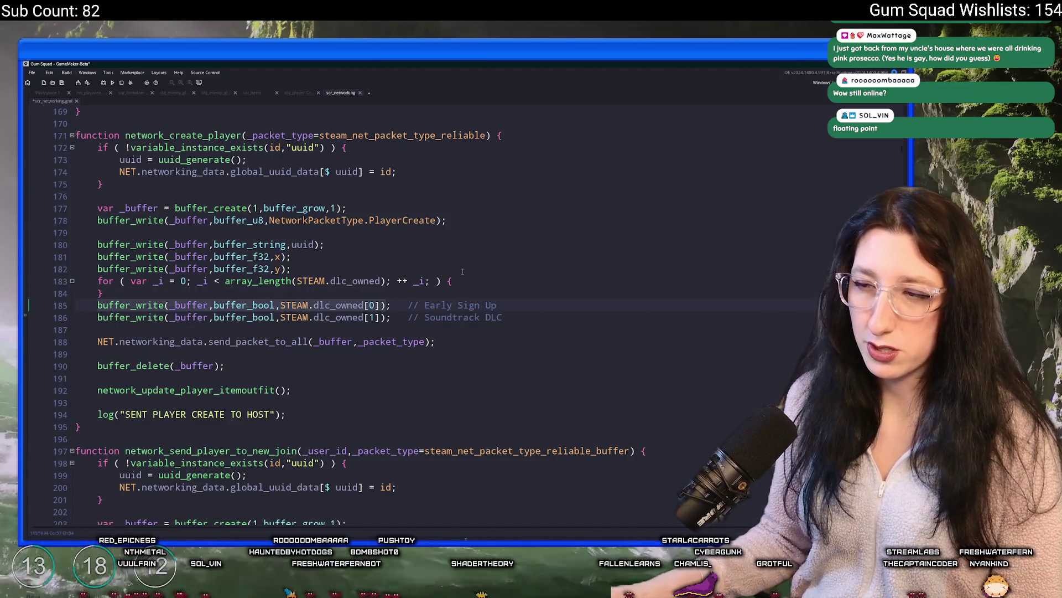
click(463, 281)
key(Return)
key(ctrl+v)
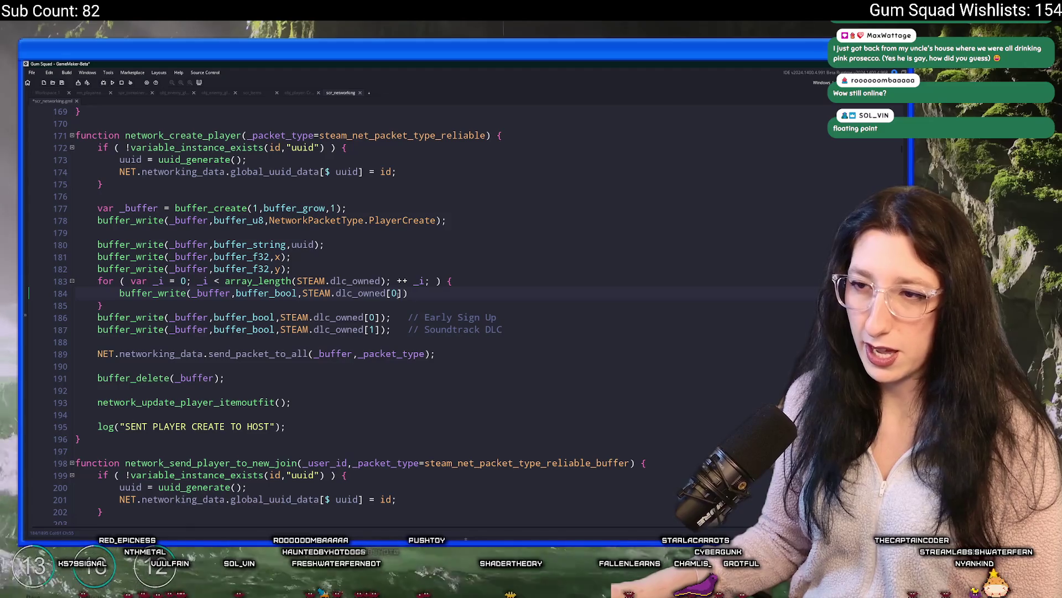
double_click(394, 294)
text(_i)
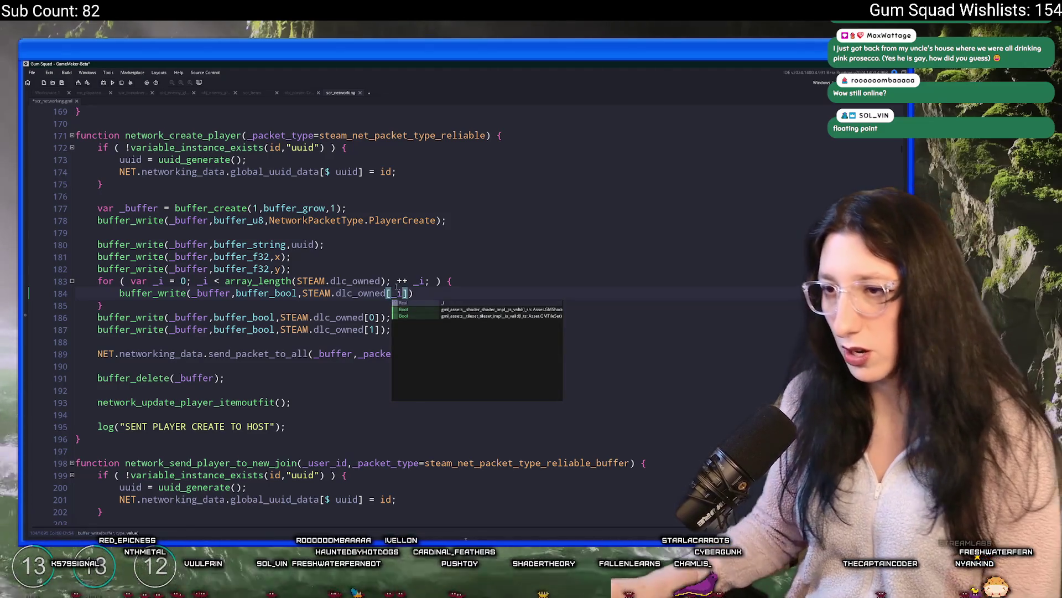
key(Escape)
Delete the two old fixed-index write lines, save, and copy the new for loop.
key(Down)
key(End)
key(shift+Down)
key(shift+Down)
key(shift+End)
key(Delete)
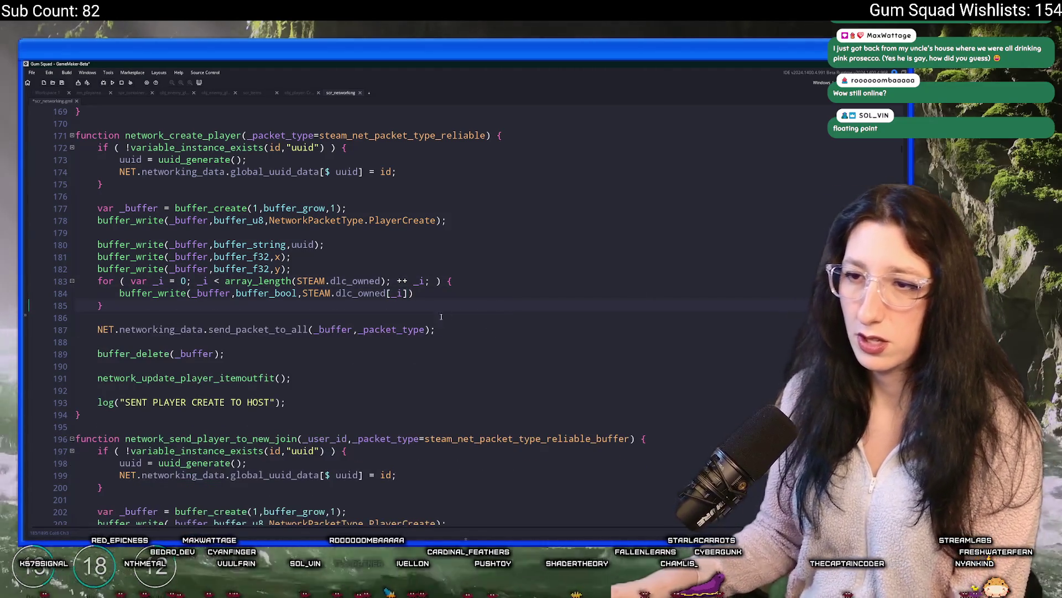
key(ctrl+s)
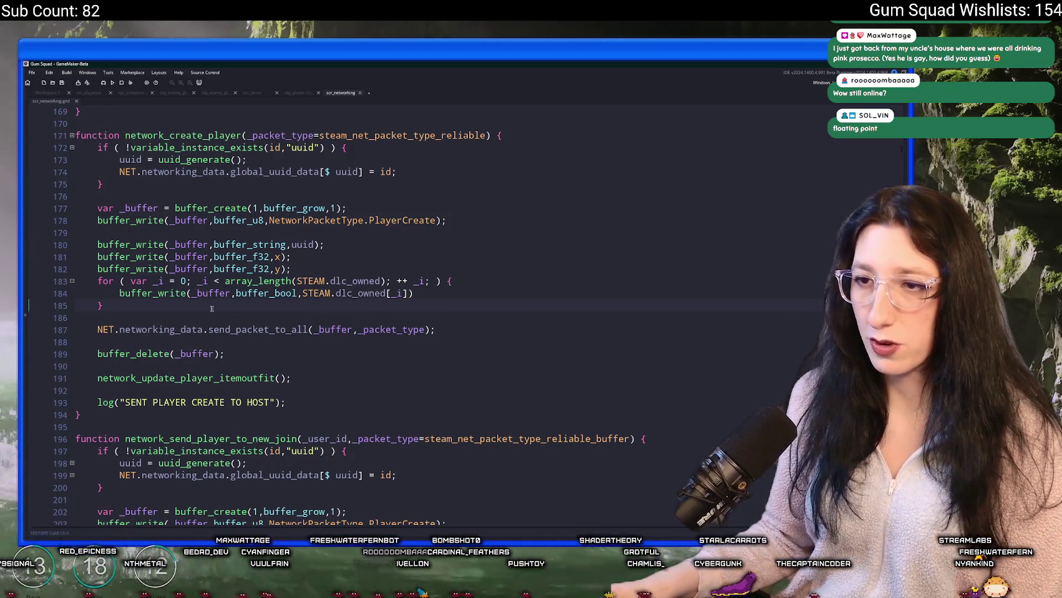
key(shift+Up)
key(shift+Up)
key(shift+Home)
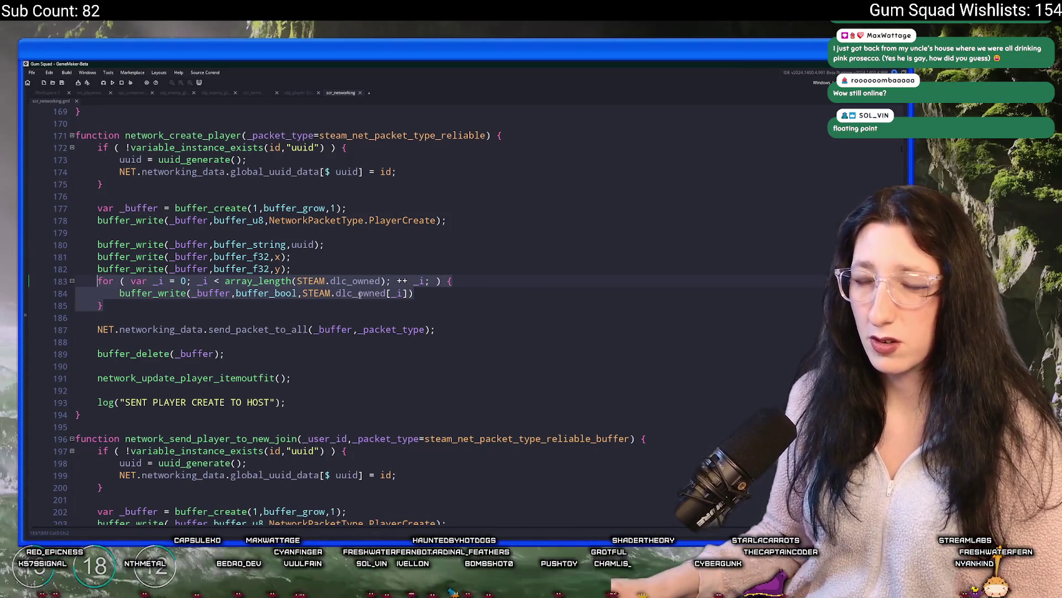
click(391, 220)
key(ctrl+f)
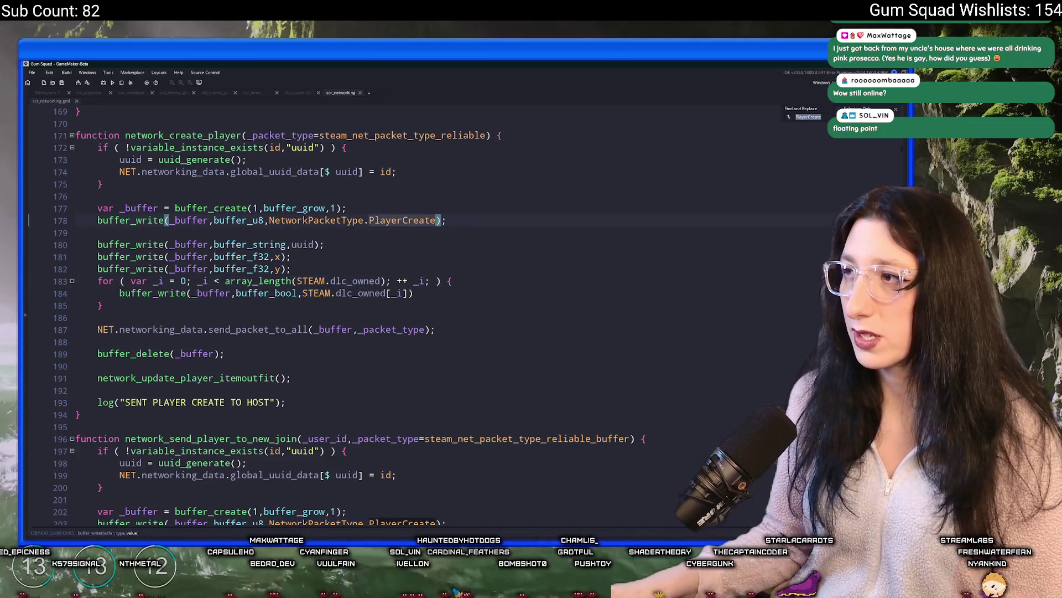
After the y read in PlayerCreate, add var _dlc_owned = array_create(array_length(STEAM.dlc_owned)); and paste the loop.
key(Return)
key(Return)
click(404, 186)
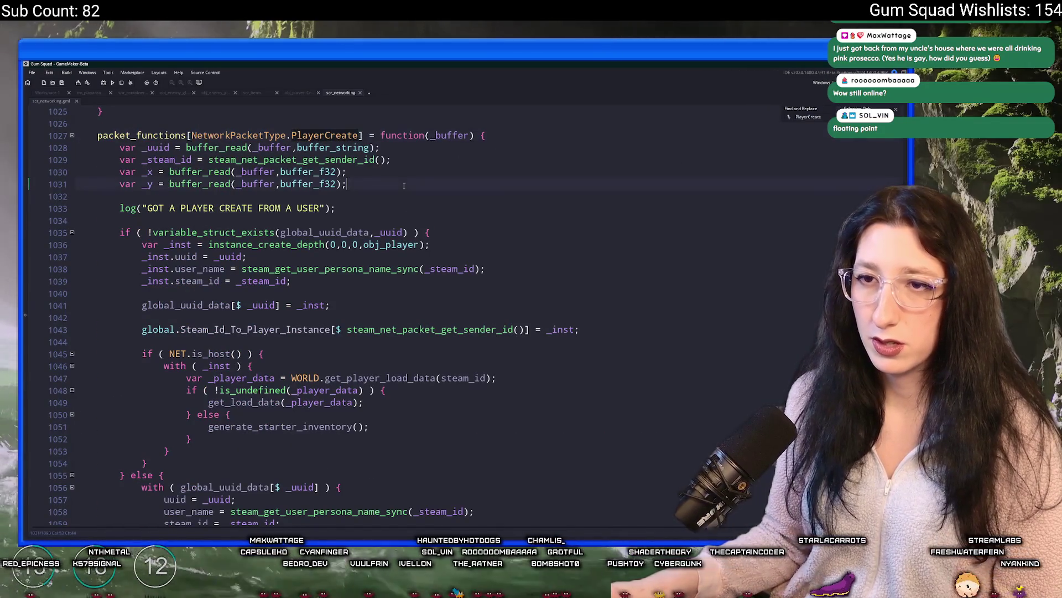
key(Return)
key(ctrl+v)
key(ctrl+z)
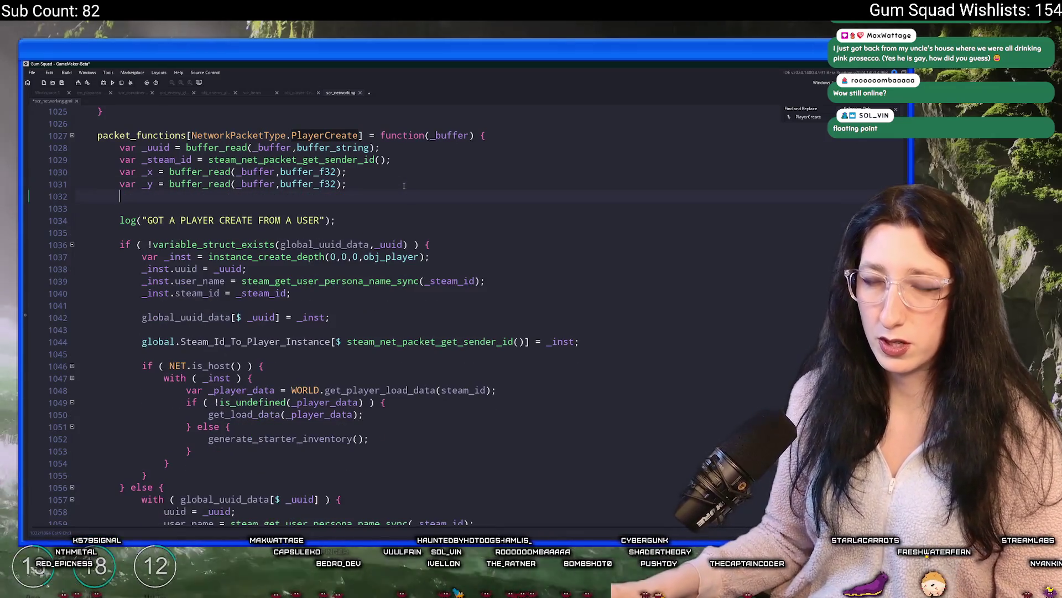
key(Return)
text(var _dlc_owne)
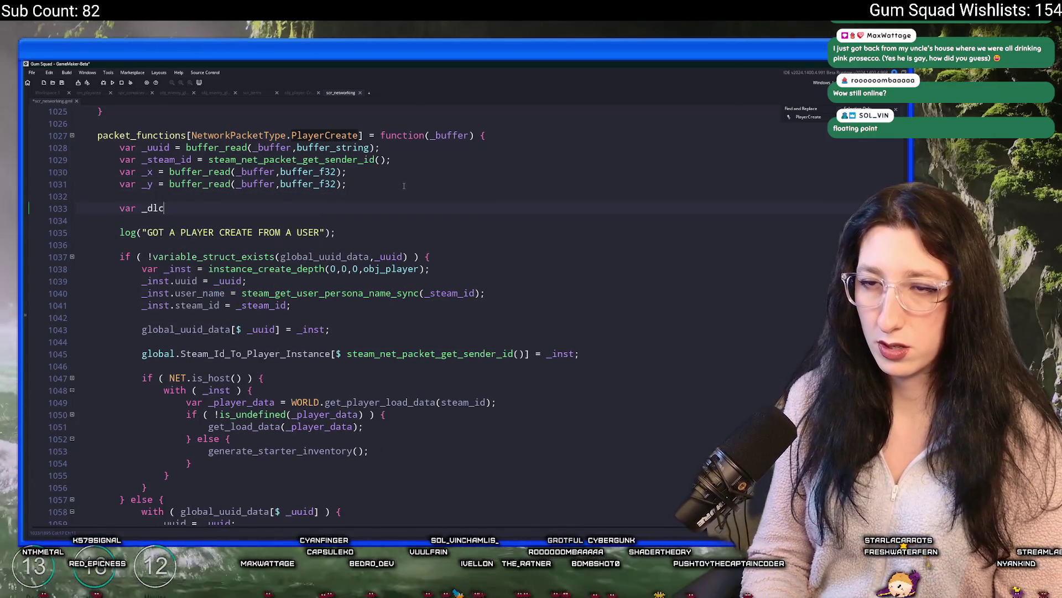
text(d = )
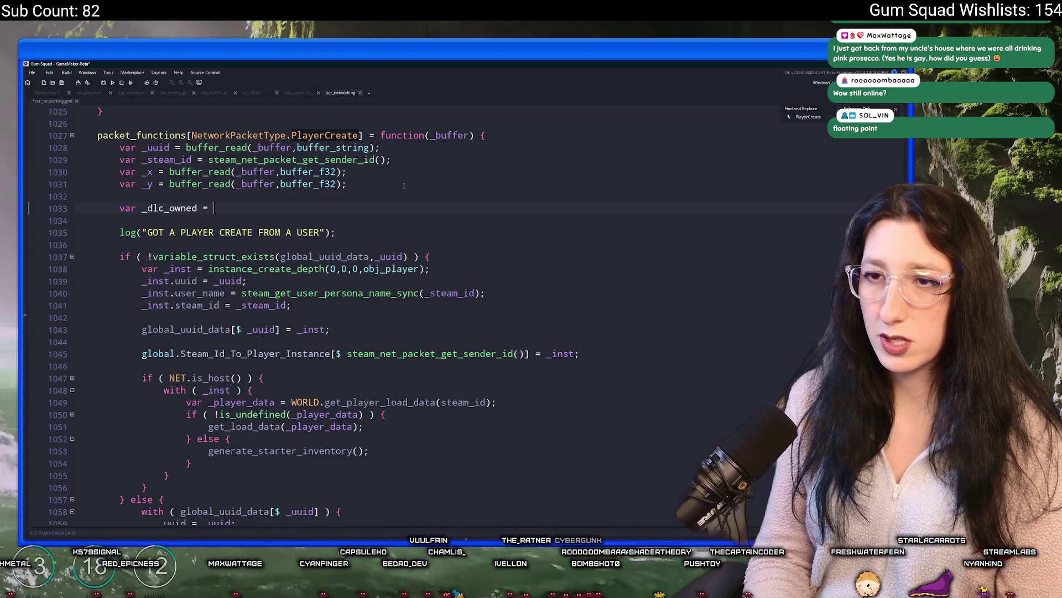
text(array_create(nrr)
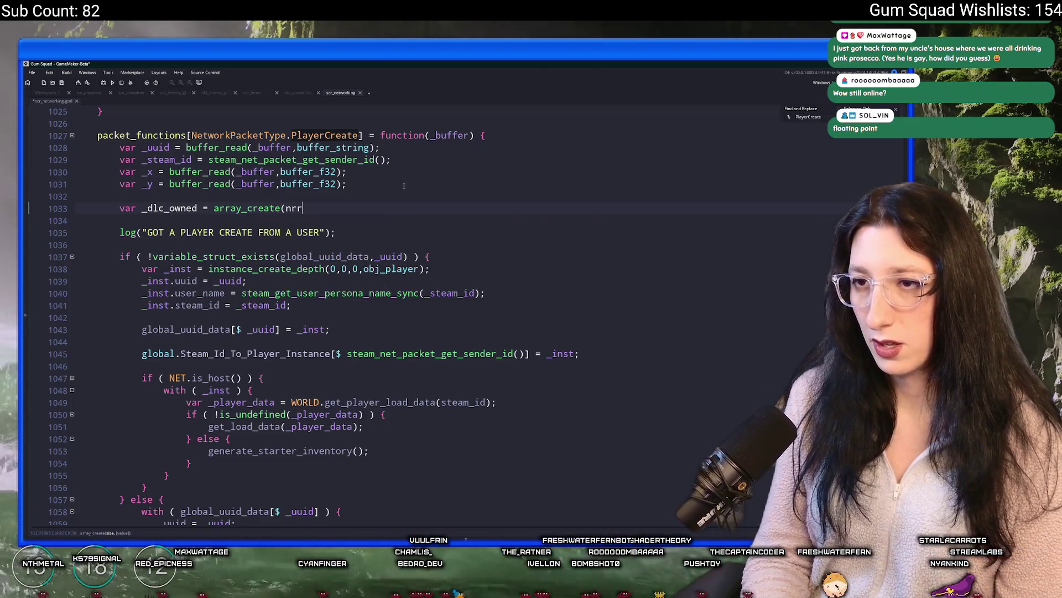
key(BackSpace)
key(BackSpace)
key(BackSpace)
text(array_length()
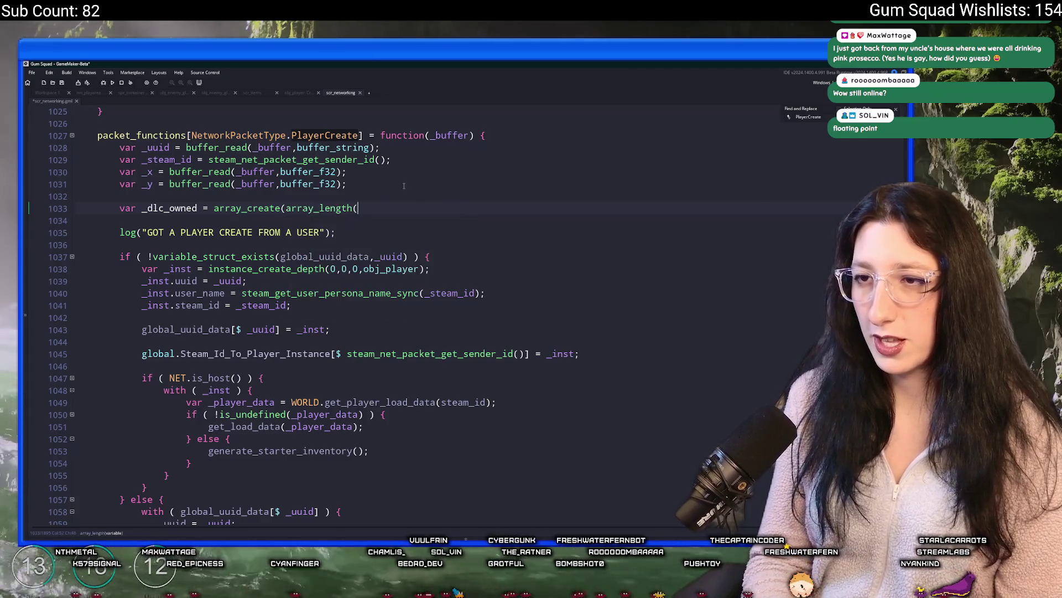
text(STEAM)
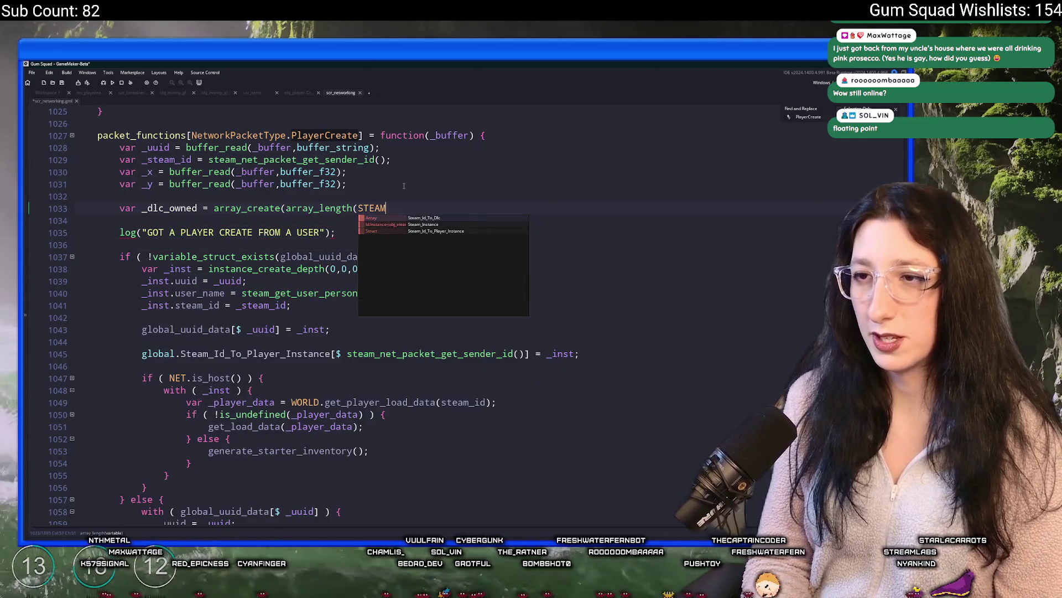
text(.dlc_owned));)
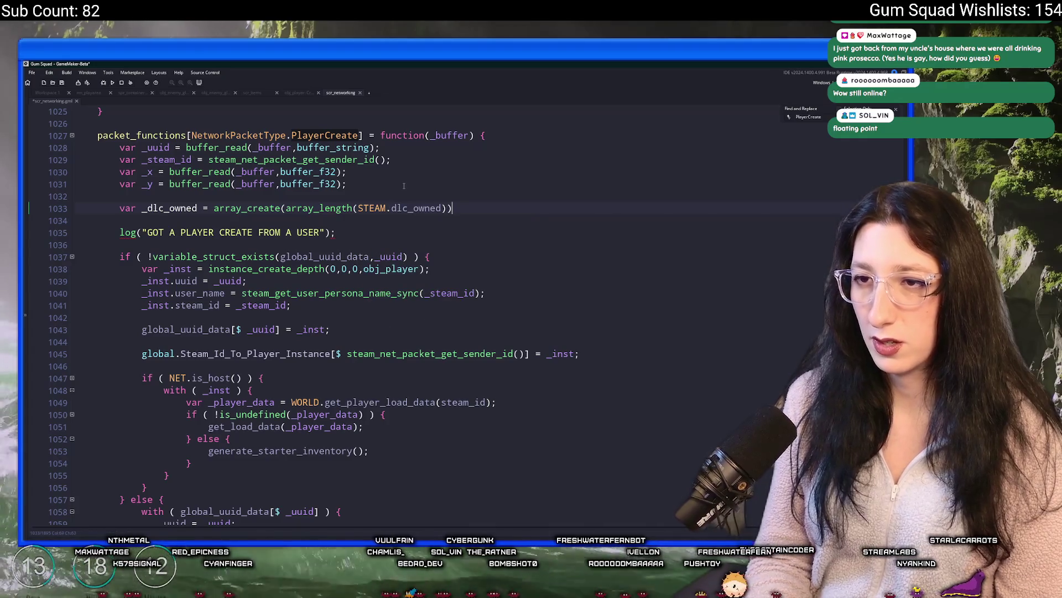
key(Return)
key(ctrl+v)
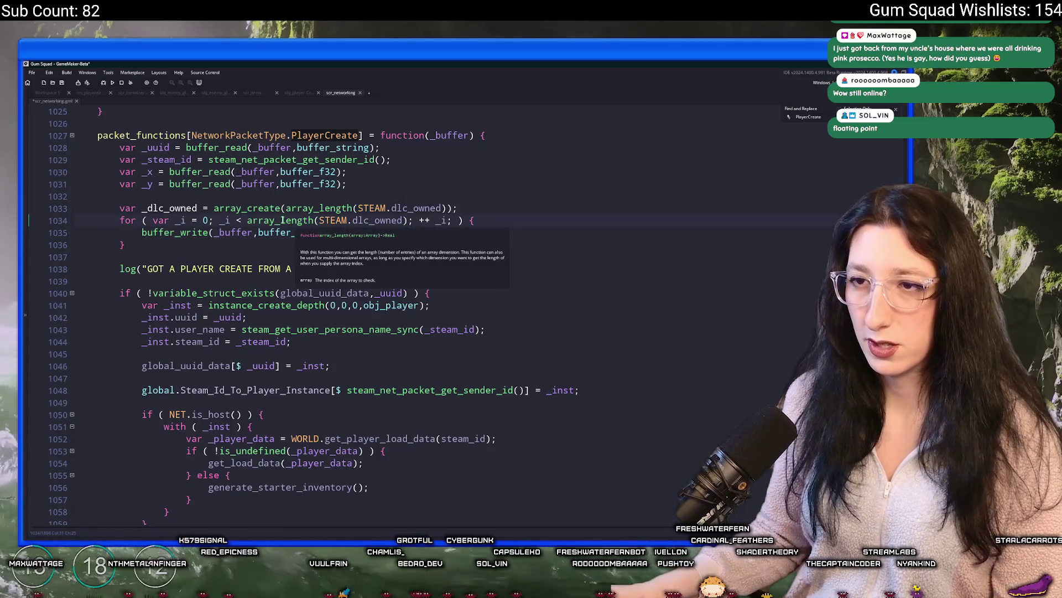
Change the loop's call to buffer_read(_buffer,buffer_bool) by dropping the STEAM.dlc_owned[_i] argument.
click(180, 233)
key(ctrl+Delete)
text(read)
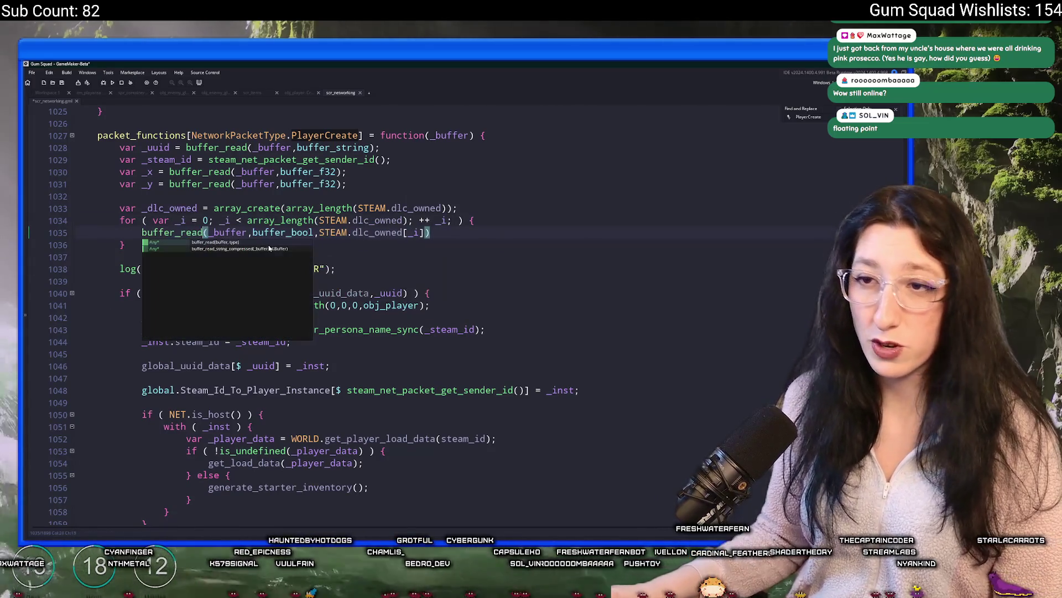
key(End)
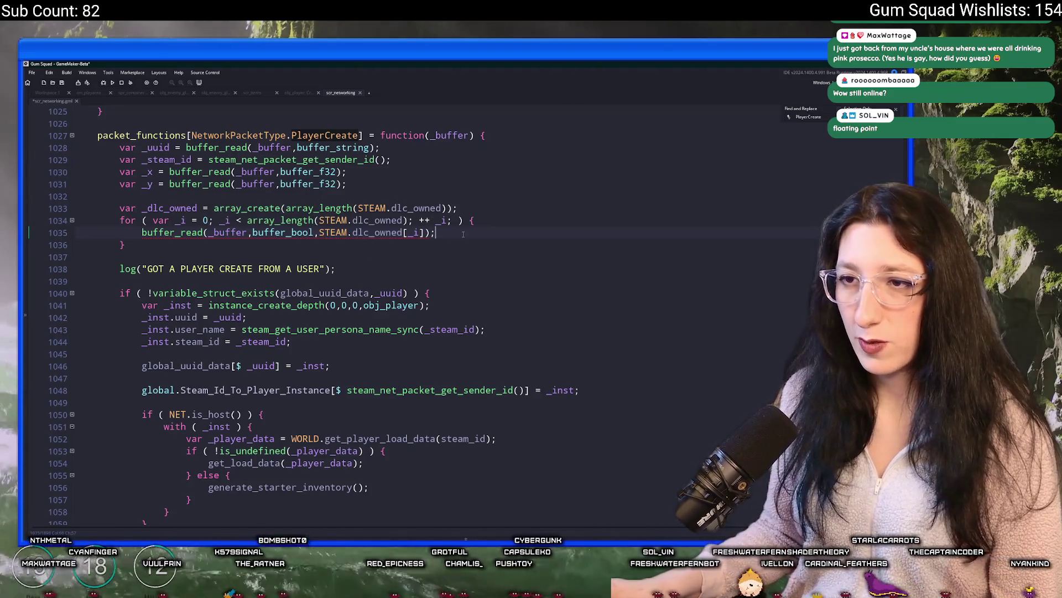
click(406, 235)
drag(321, 232, 419, 232)
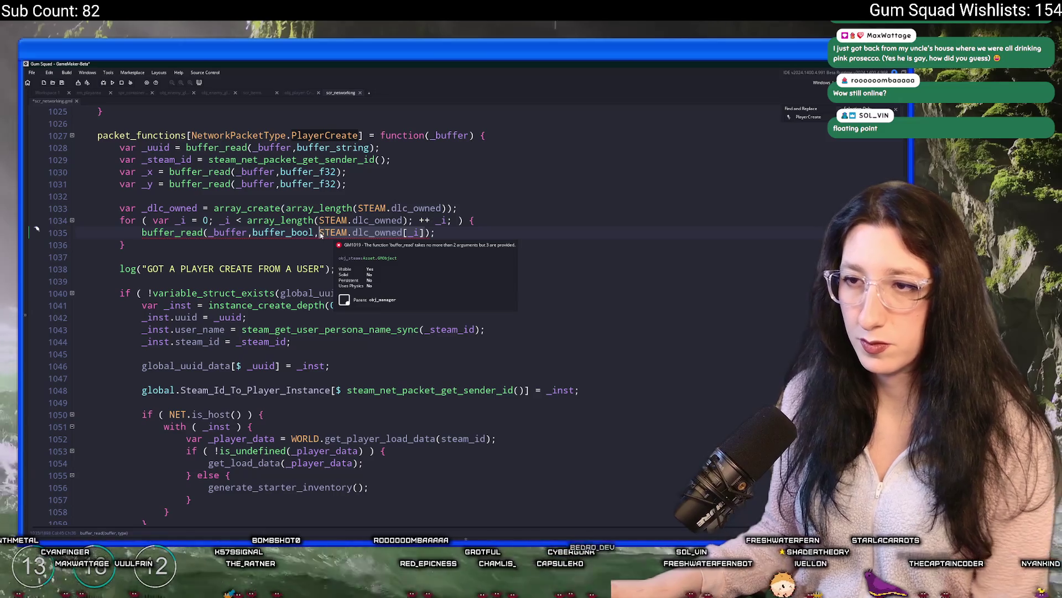
key(ctrl+x)
click(389, 185)
key(ctrl+f)
text(g)
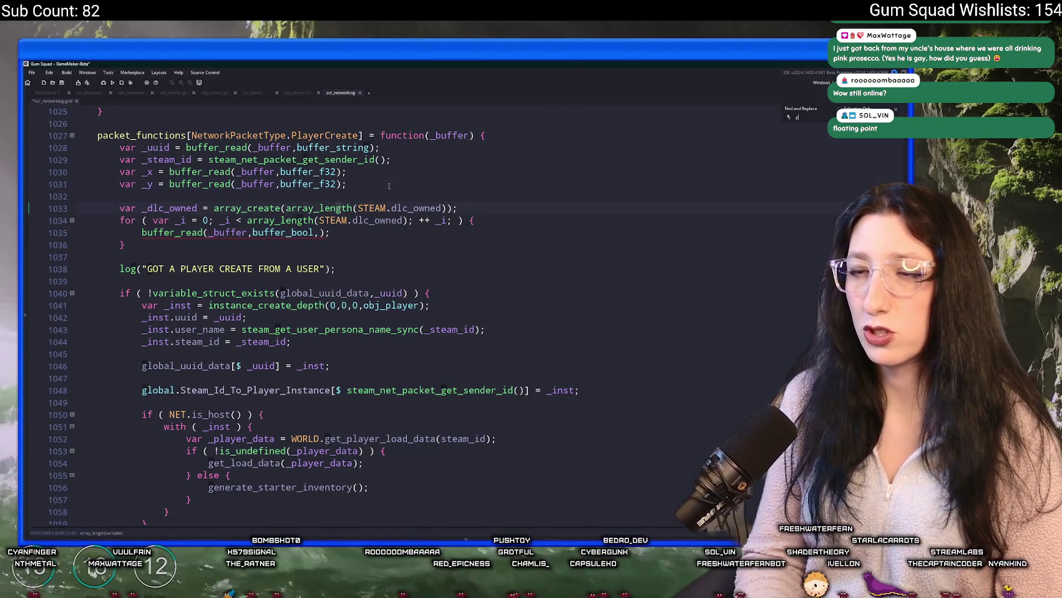
text(lobal.Steam)
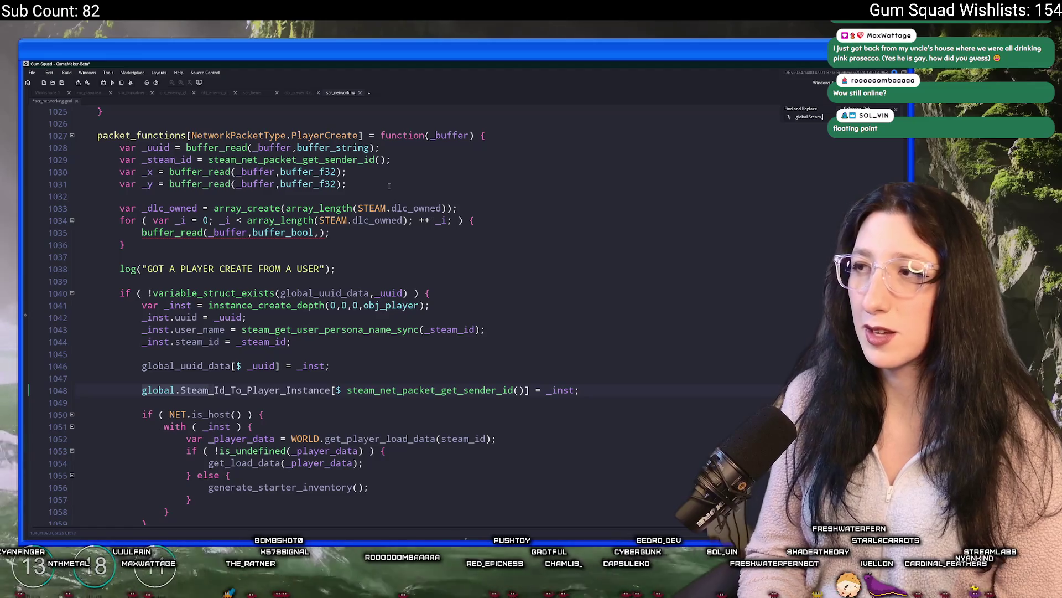
text(_id_to_dlc)
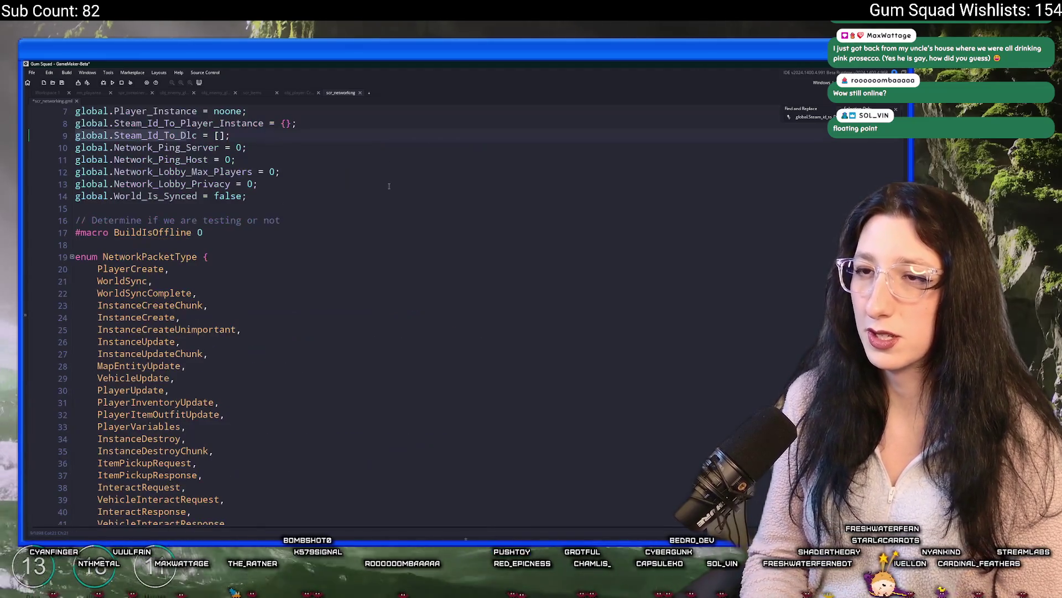
Change global.Steam_Id_To_Dlc's initial value on line 9 from [] to {}.
key(Home)
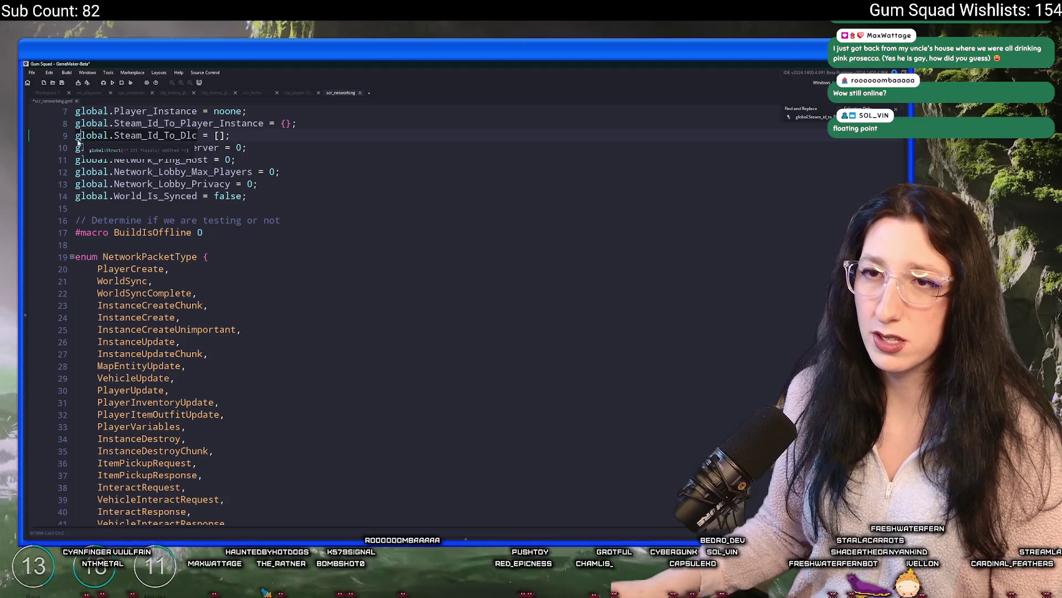
double_click(218, 135)
text({})
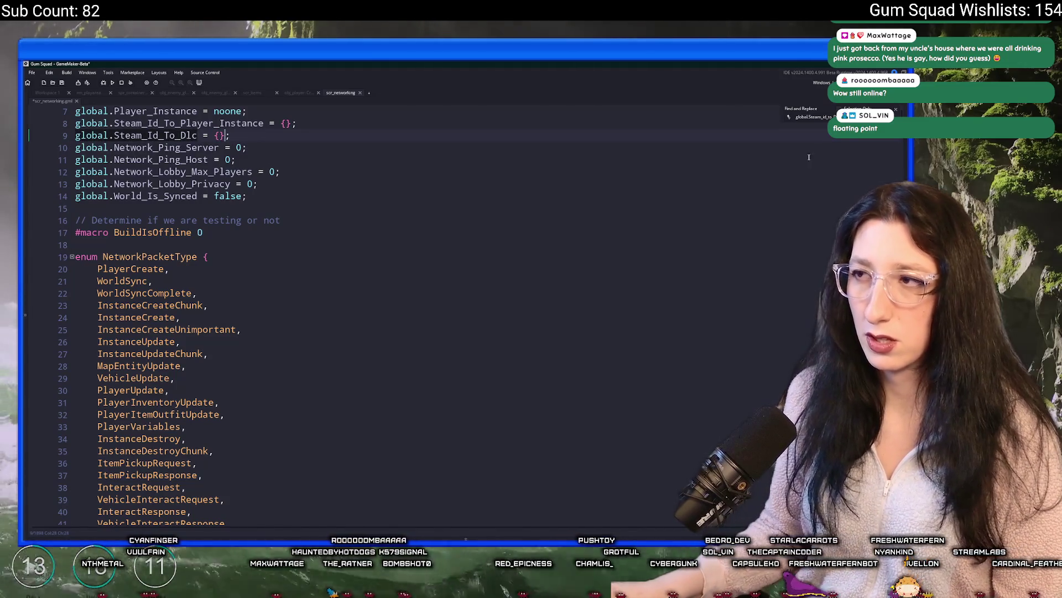
Search the script for 'create' to return to the PlayerCreate packet handler.
key(ctrl+f)
key(BackSpace)
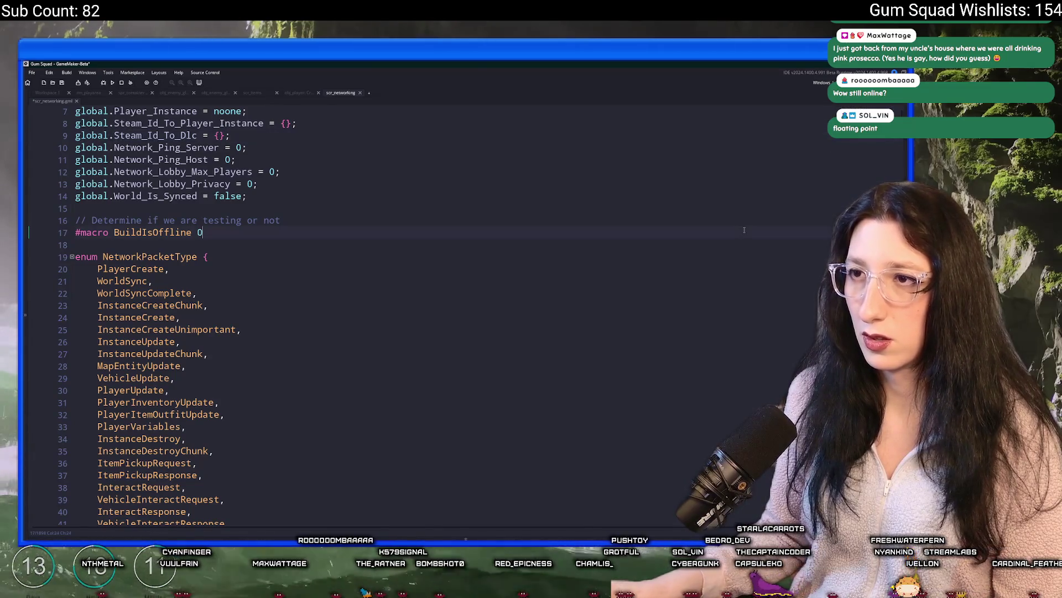
click(744, 232)
text(player_create)
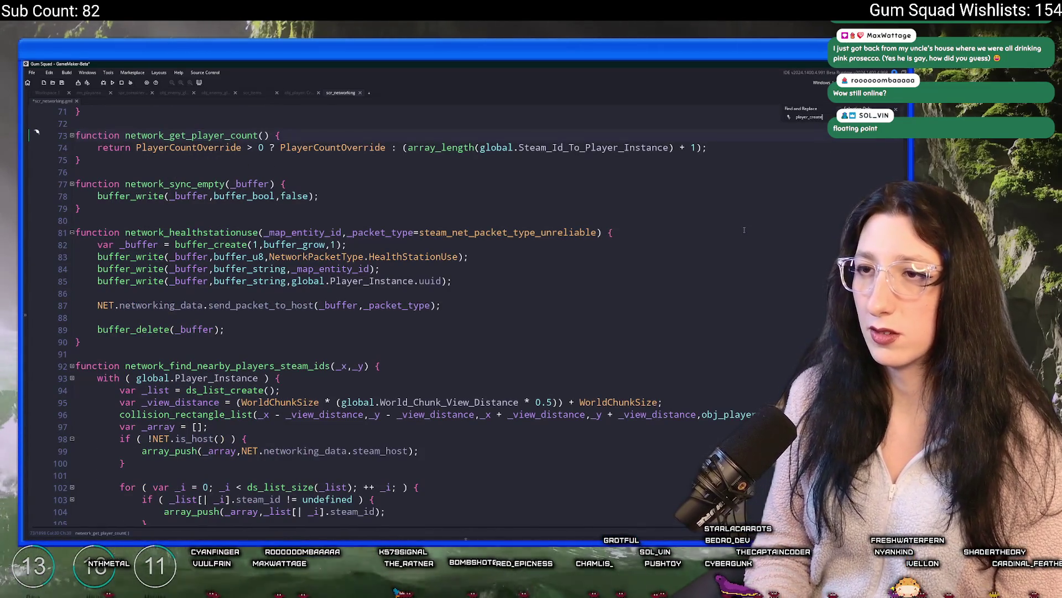
key(ctrl+a)
text(create)
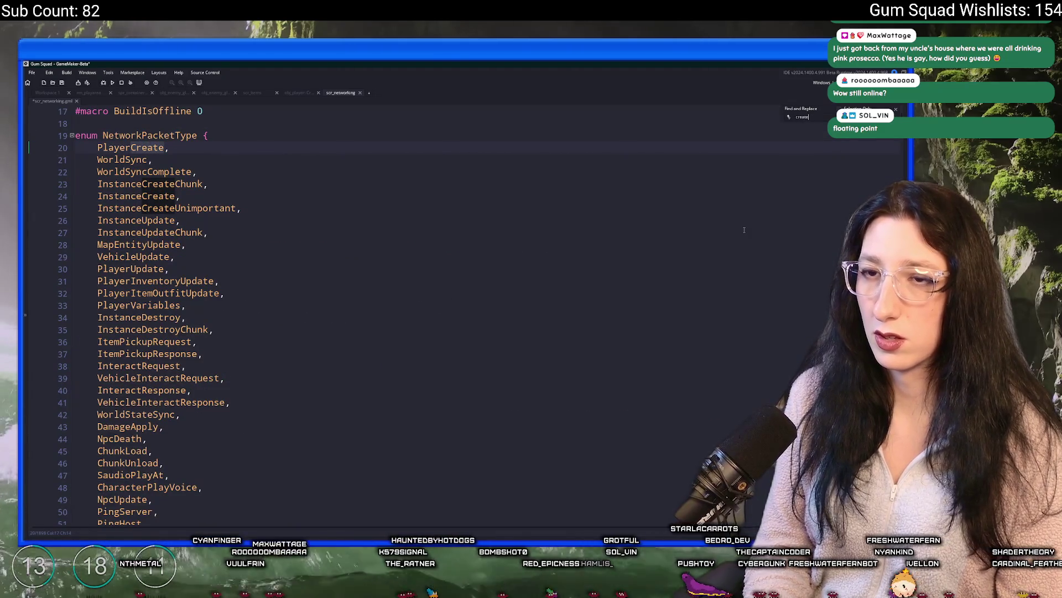
key(Return)
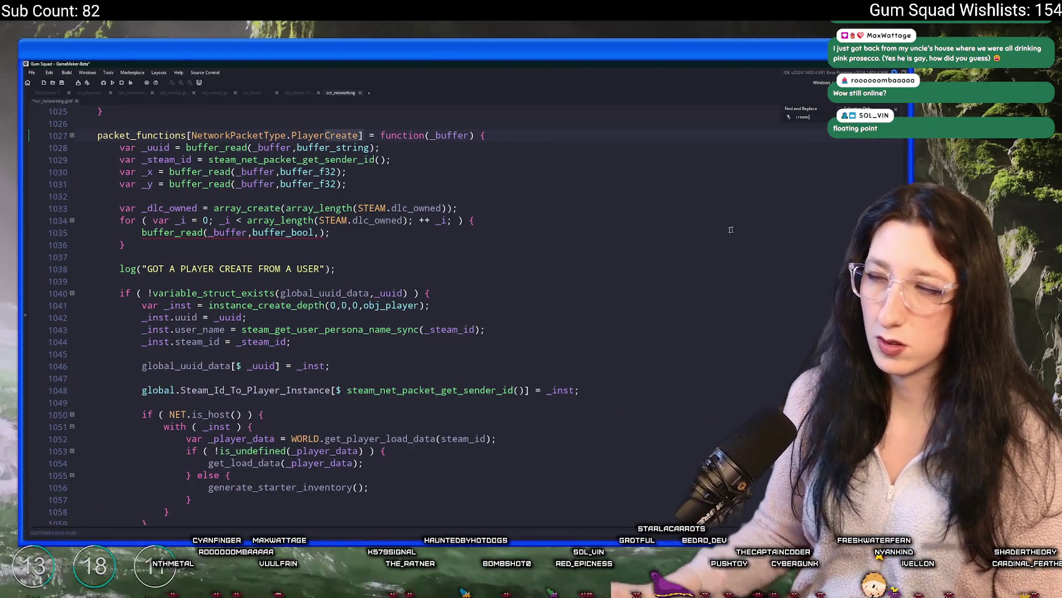
Delete the stray comma from the buffer_read call in the PlayerCreate read loop.
key(Escape)
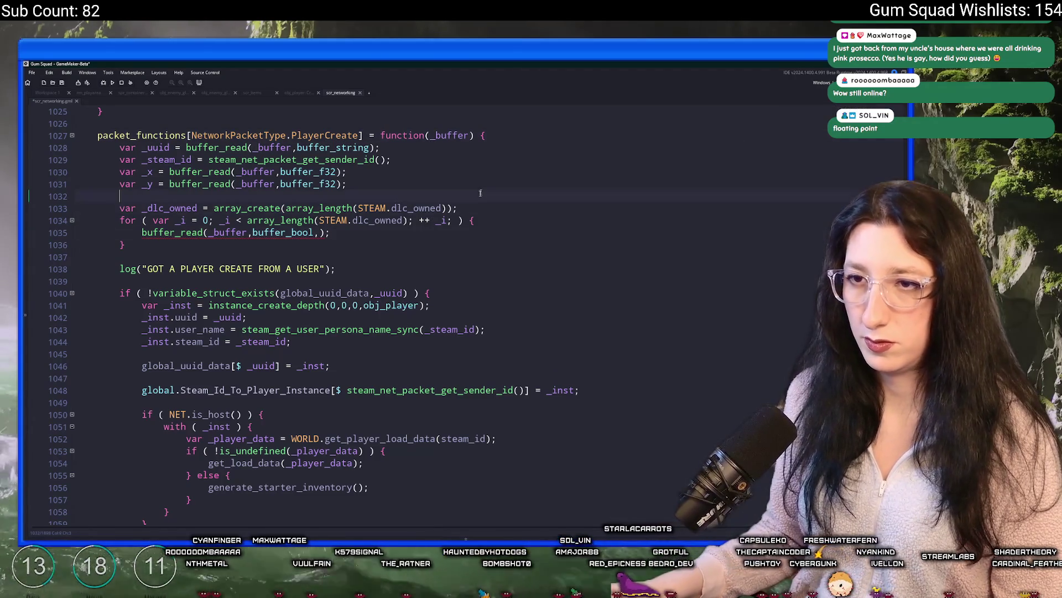
click(454, 220)
click(320, 232)
key(BackSpace)
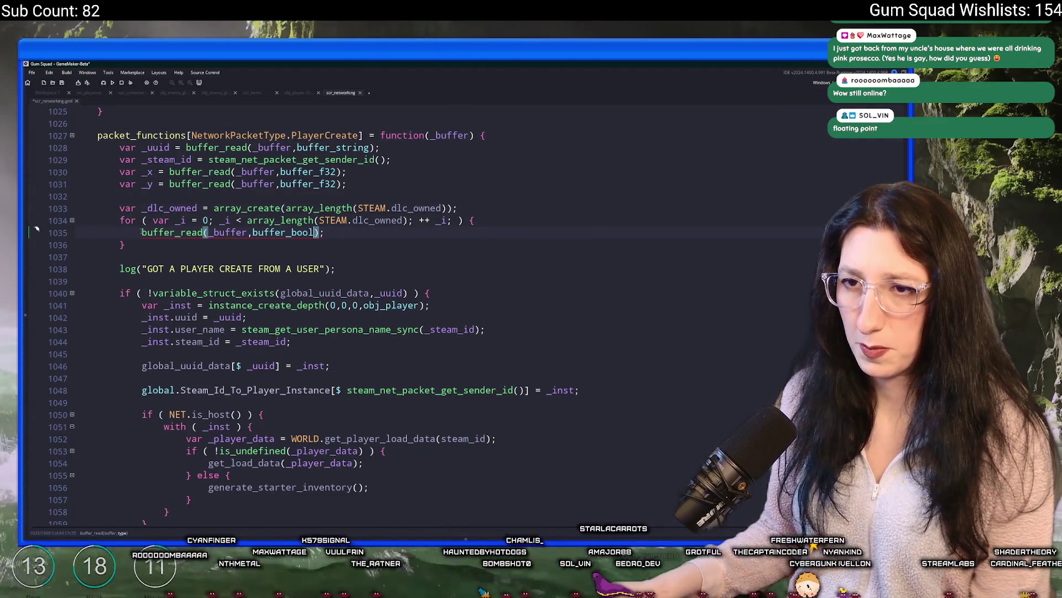
click(142, 232)
text(global.Steam_Id_To_Dlc)
key(ctrl+z)
Add the line global.Steam_Id_To_Dlc[$ _steam_id] = []; below line 1031.
click(553, 183)
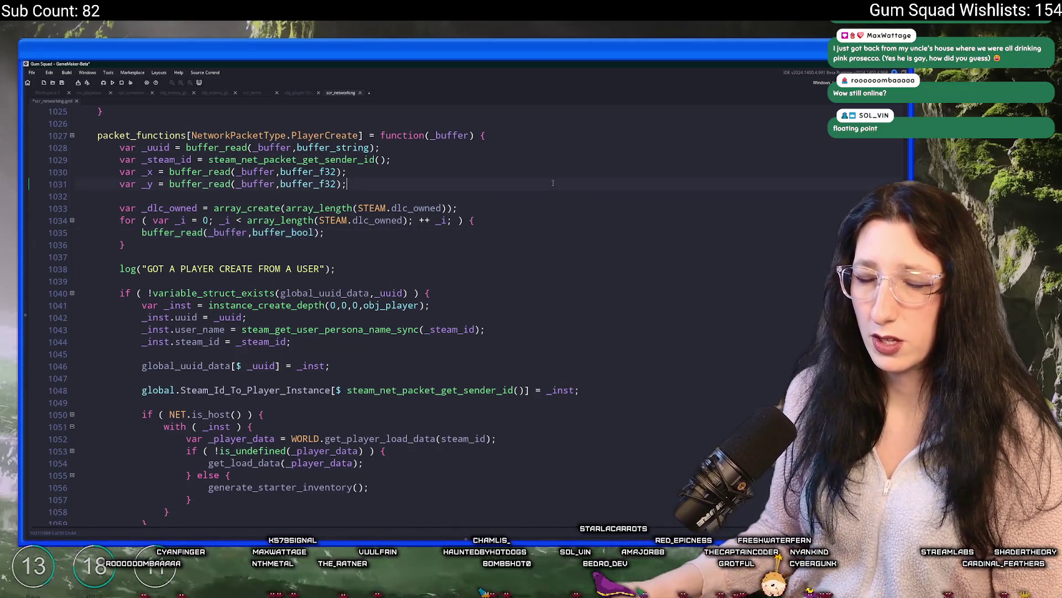
key(Return)
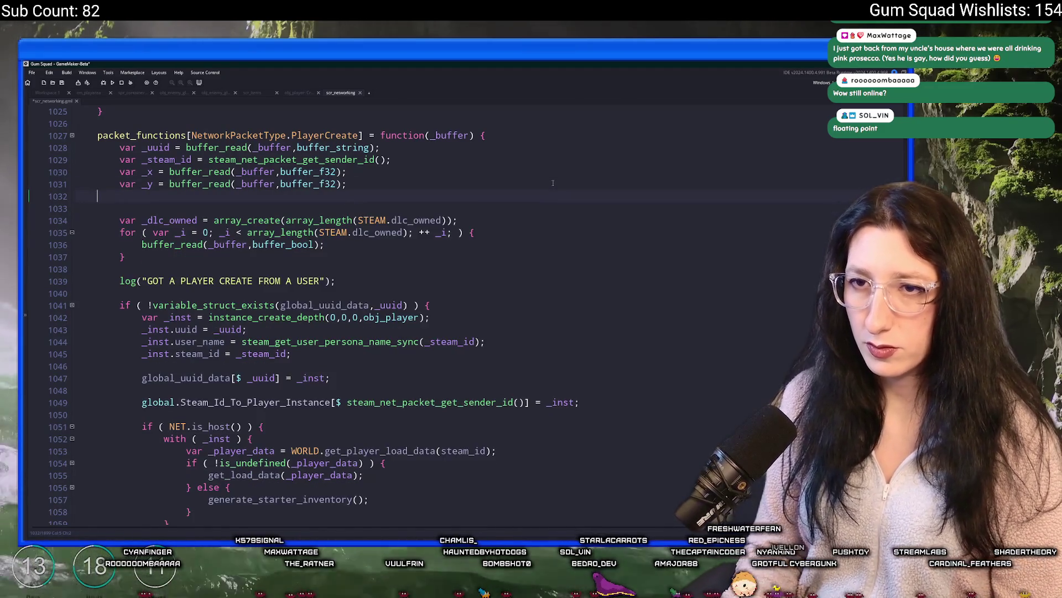
key(Return)
text(global.Steam_Id_To_Dlc)
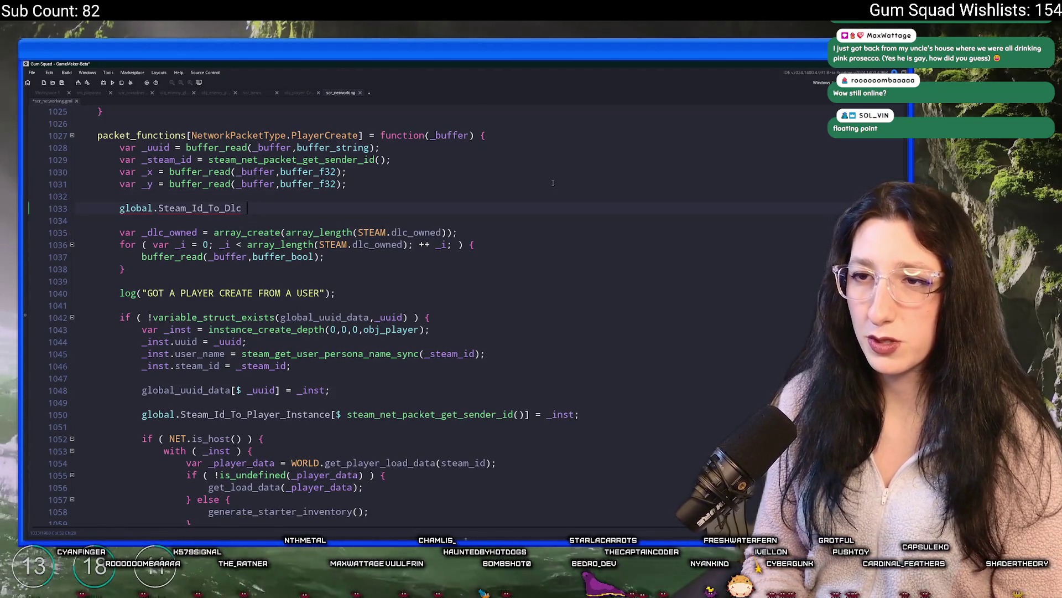
key(BackSpace)
text([$ _steam_id)
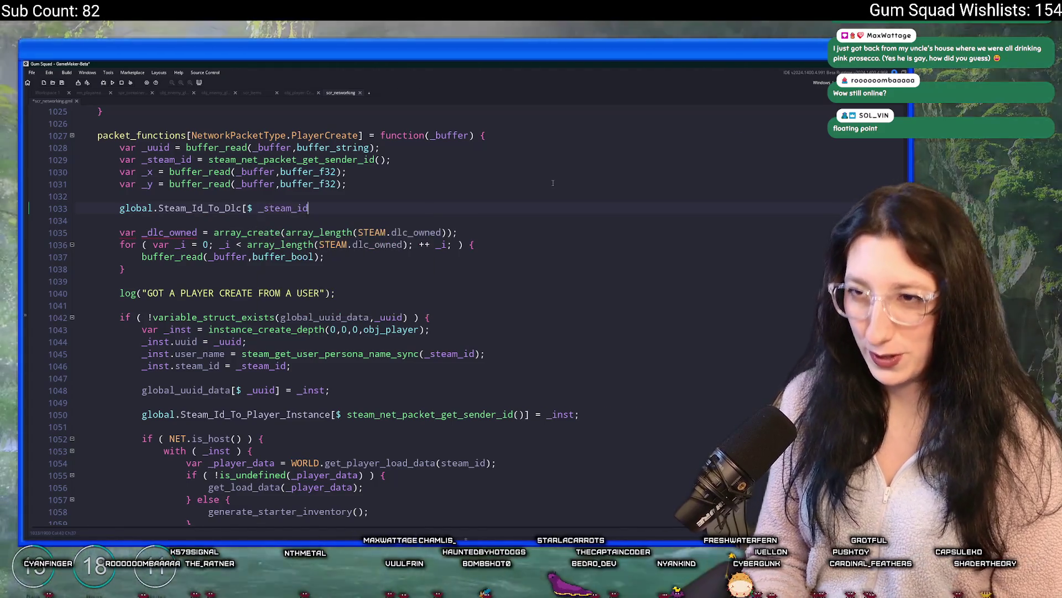
text(] = )
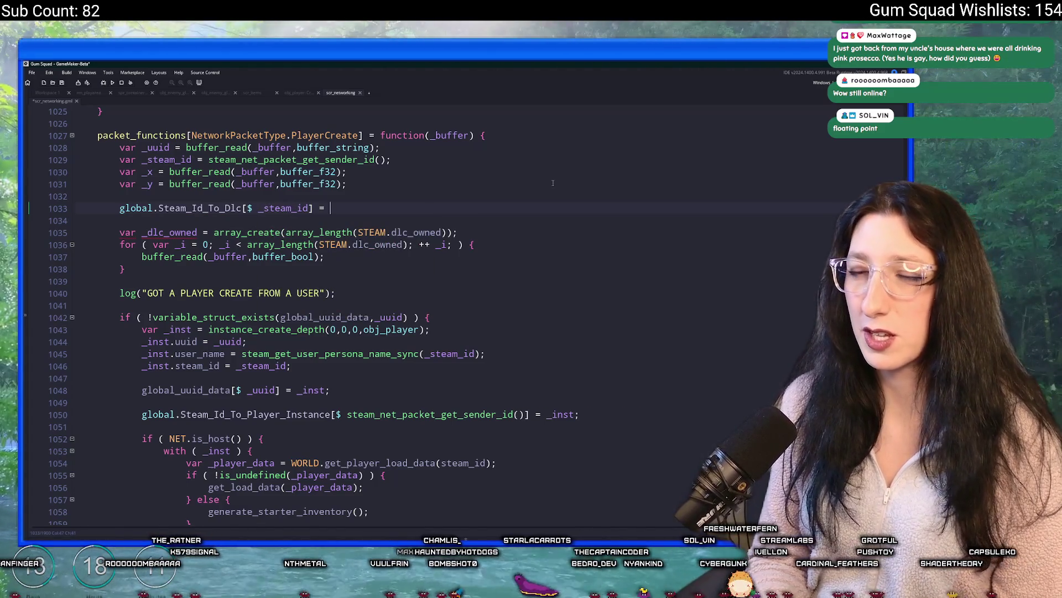
text([];)
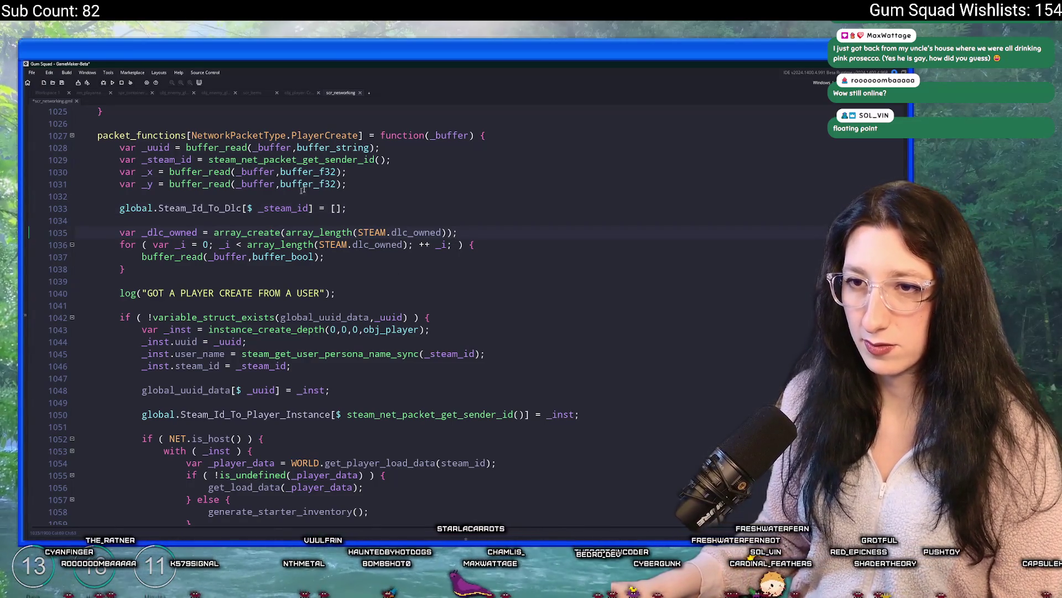
Move the global assignment below the for loop and assign _dlc_owned instead of [].
click(431, 211)
key(shift+Home)
key(Left)
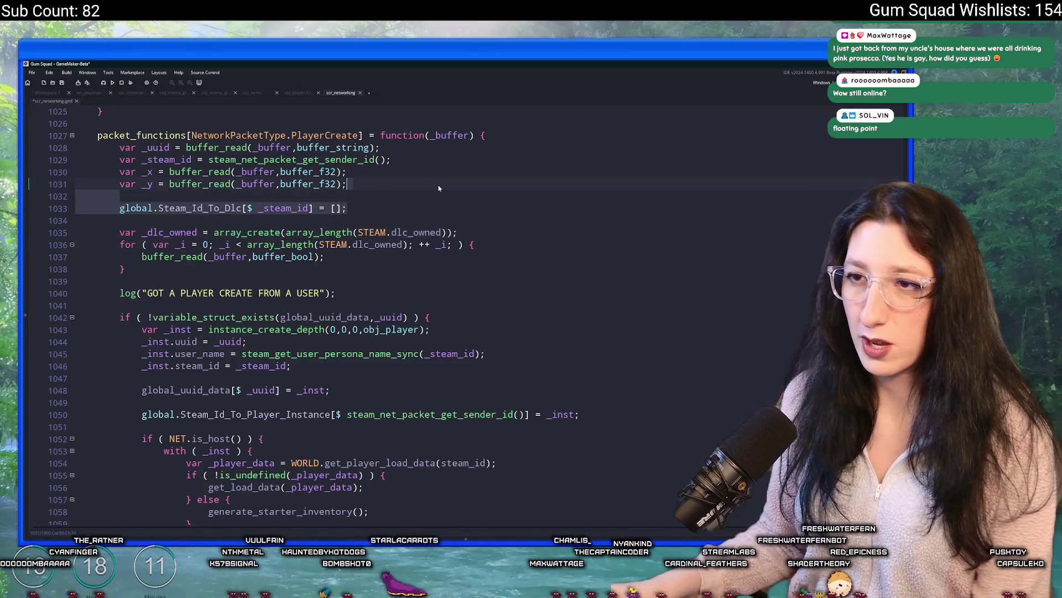
key(alt+Down)
key(alt+Down)
key(alt+Down)
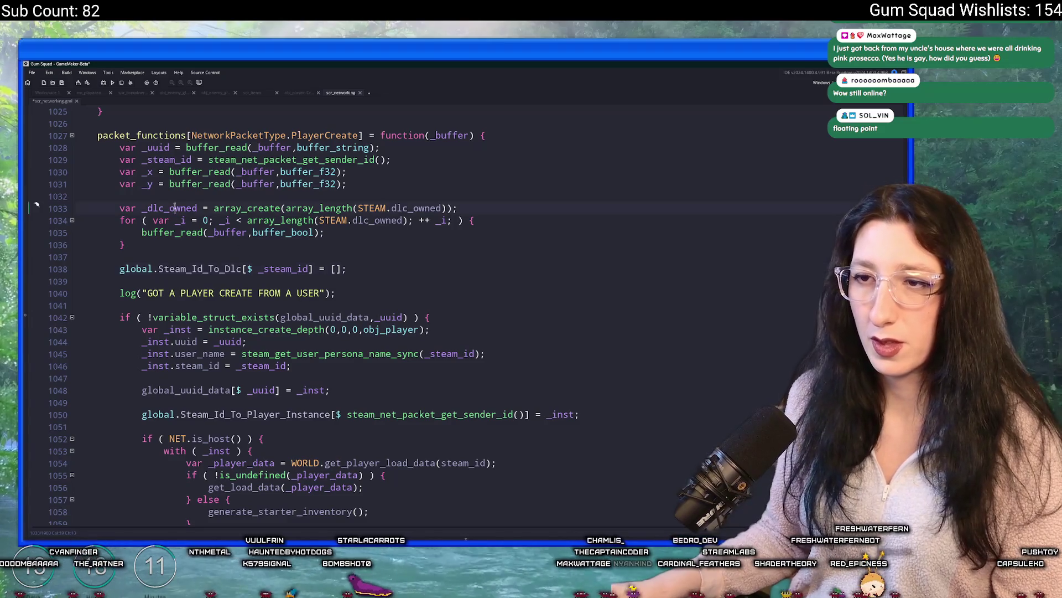
double_click(171, 208)
key(ctrl+c)
drag(343, 269, 330, 269)
key(ctrl+v)
Prefix buffer_read with _dlc_owned[_i] = on line 1035 and save the script.
click(143, 232)
text(_dlc_owned[_i] =)
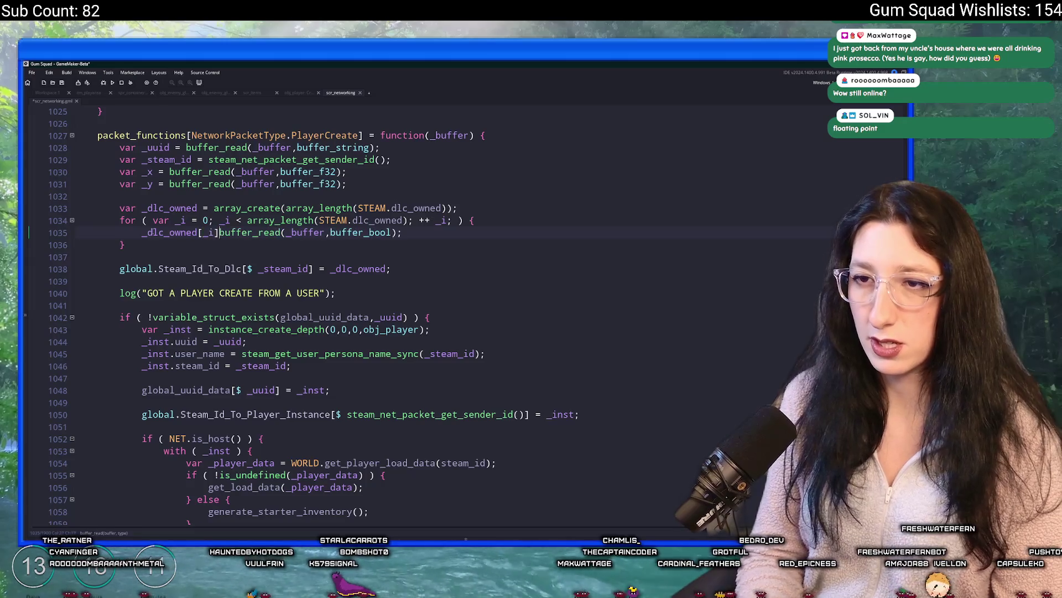
key(BackSpace)
key(ctrl+s)
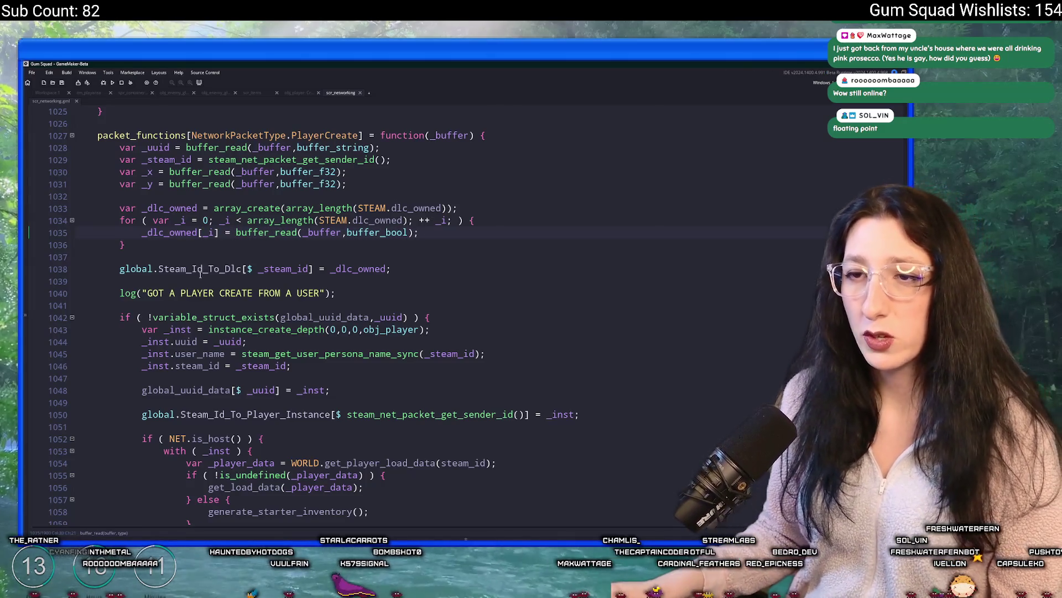
click(118, 270)
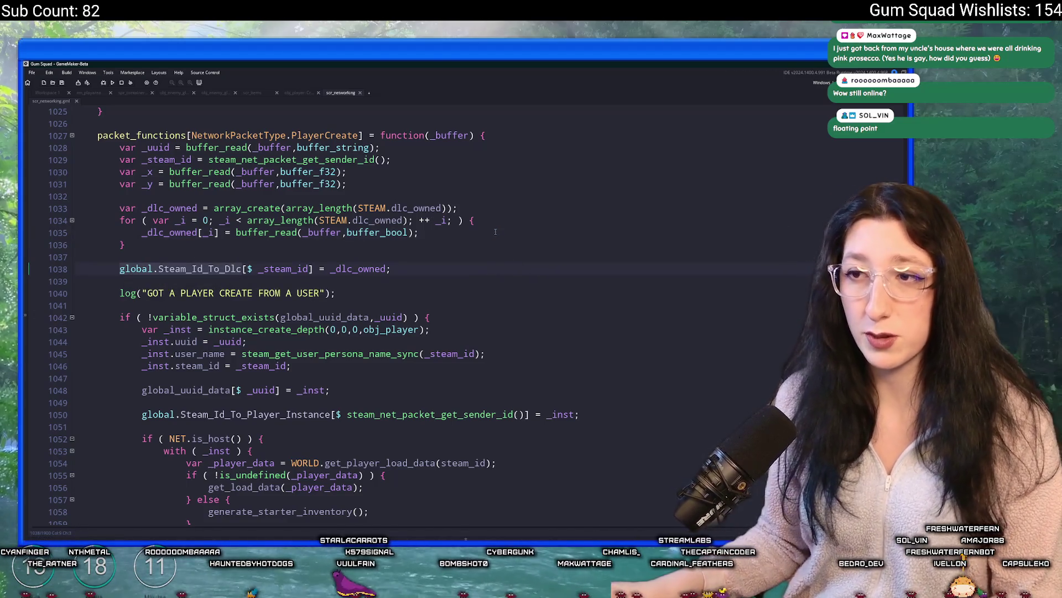
click(495, 232)
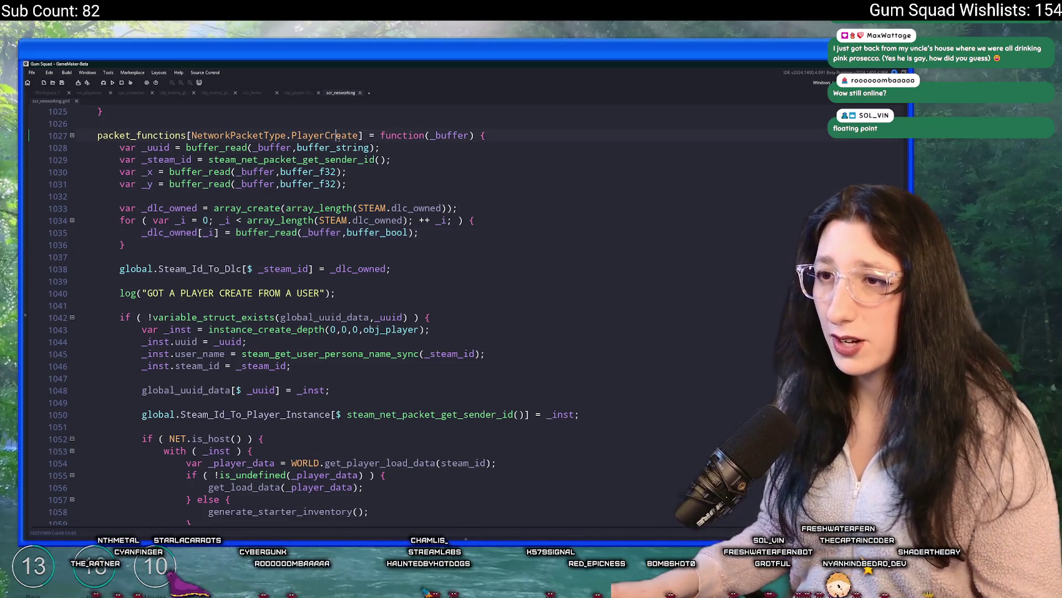
double_click(337, 135)
key(ctrl+f)
key(F12)
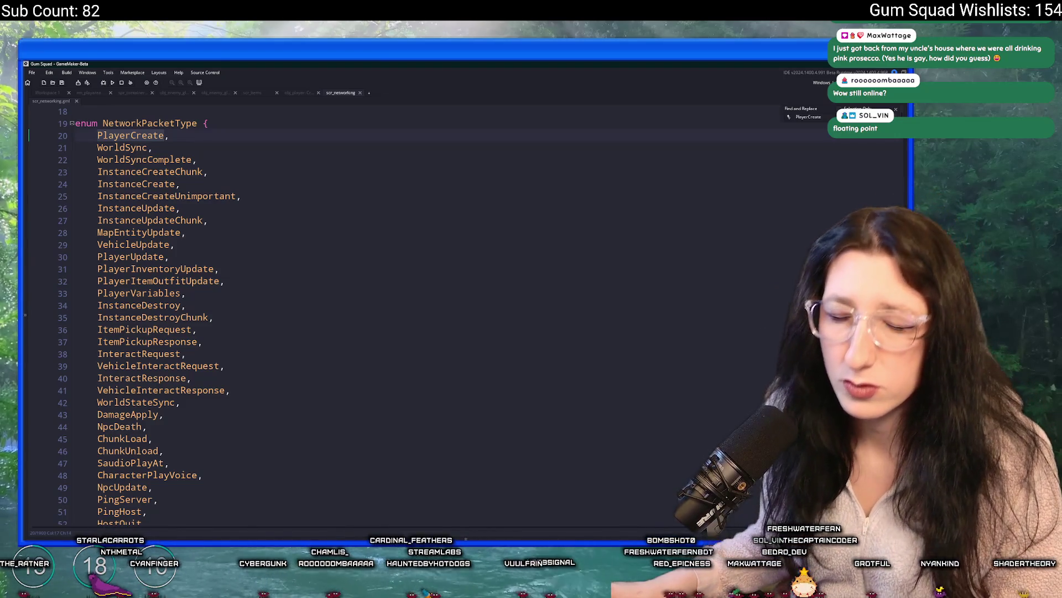
key(F3)
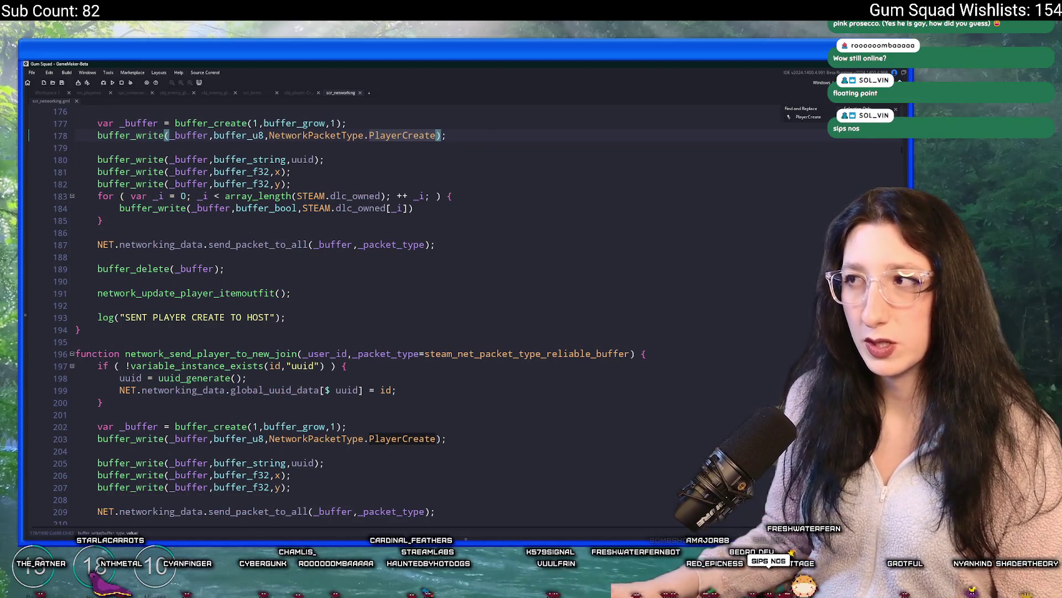
key(F3)
key(F3)
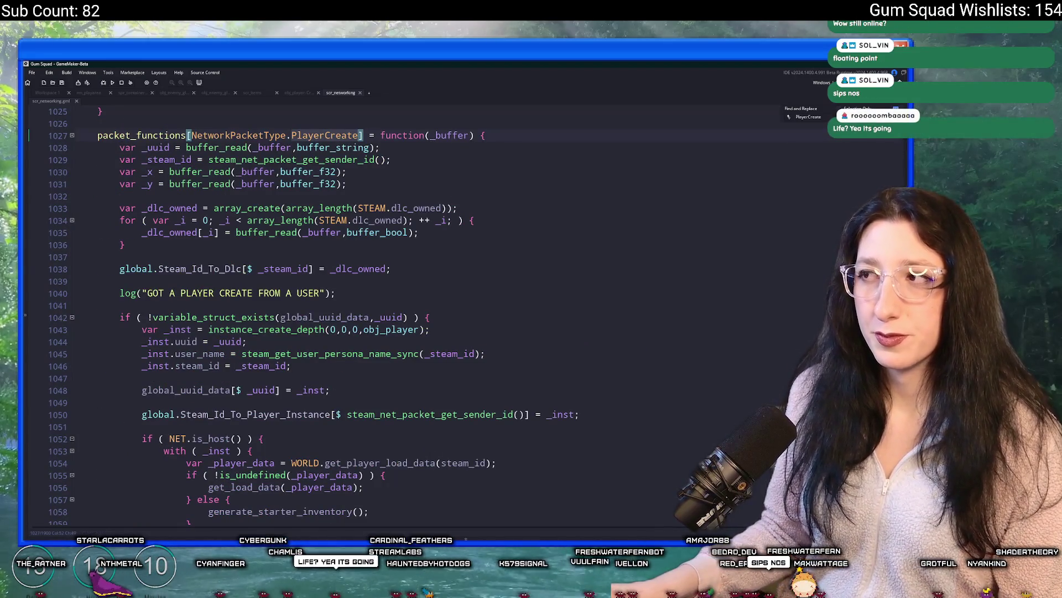
click(703, 208)
click(704, 172)
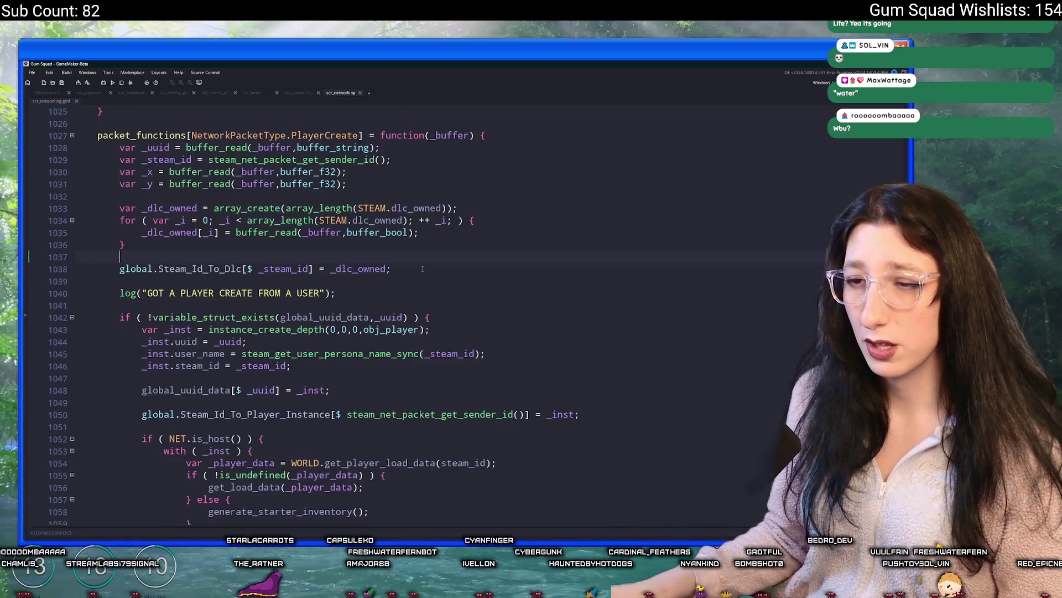
Search the script for PlayerCreate to find the network_create_player send code.
click(429, 262)
key(Down)
scroll(429, 263, up, 1)
scroll(429, 263, down, 5)
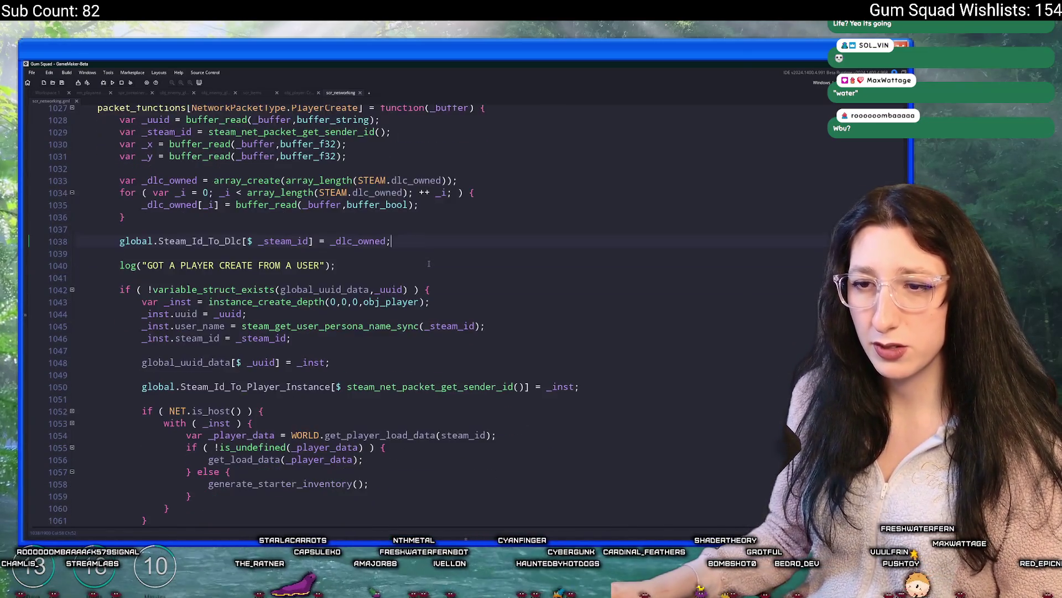
scroll(418, 375, up, 4)
scroll(367, 208, up, 1)
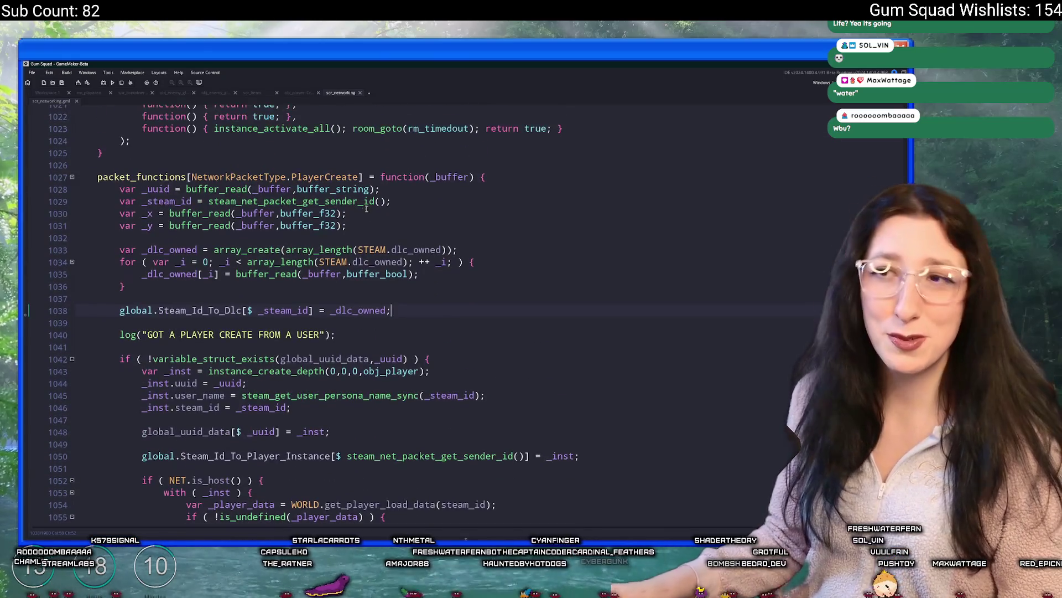
double_click(346, 179)
key(ctrl+f)
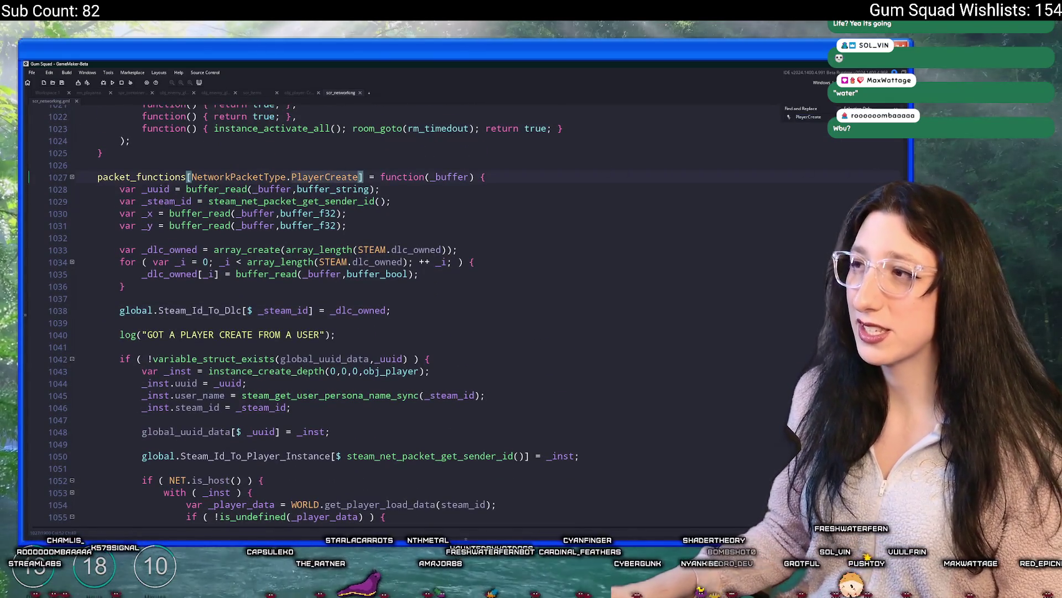
key(Return)
scroll(490, 235, up, 4)
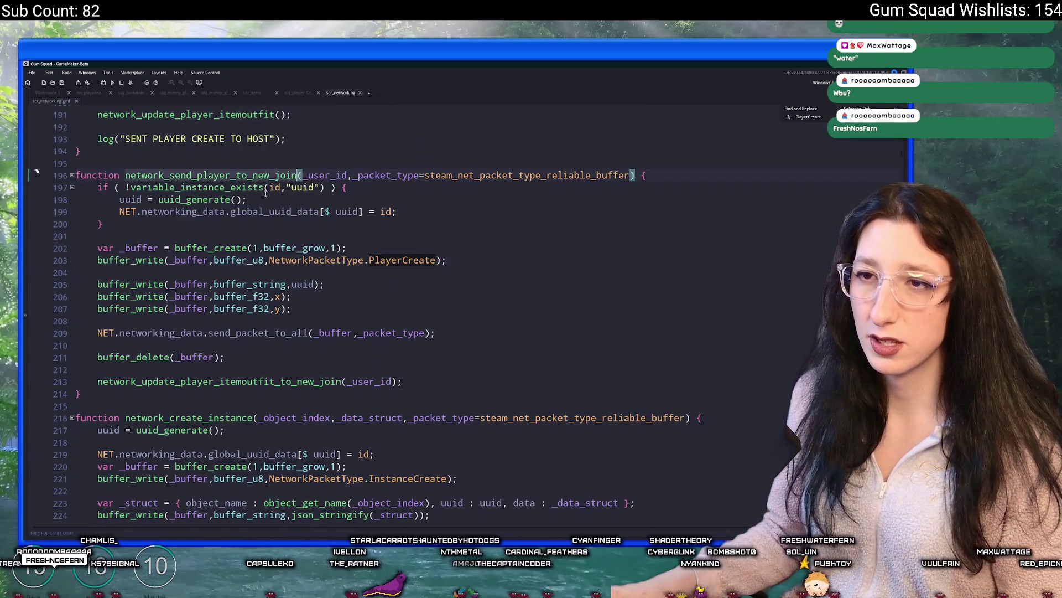
scroll(489, 235, up, 2)
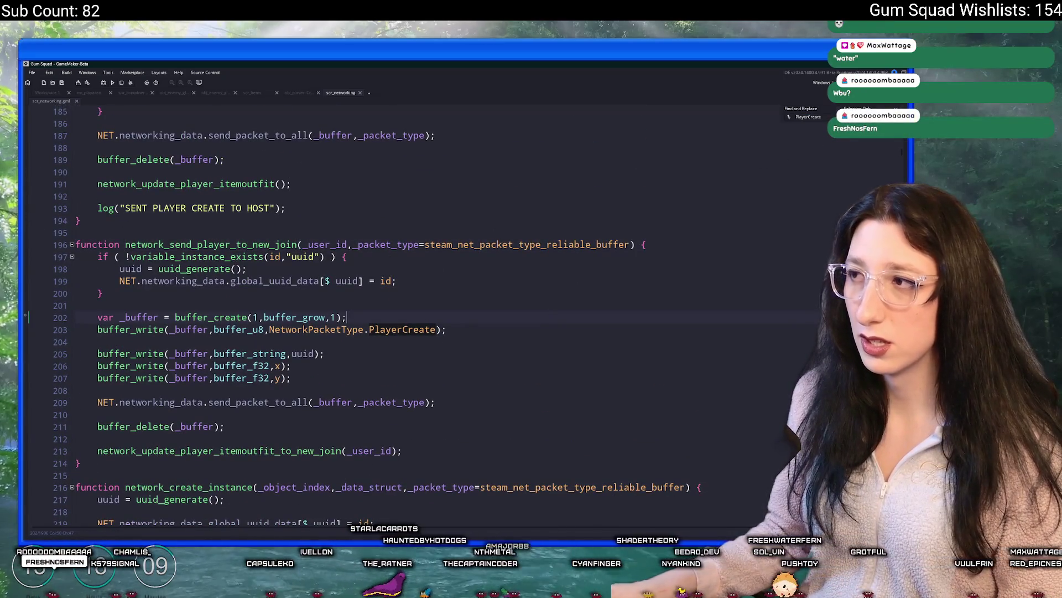
key(Return)
key(Return)
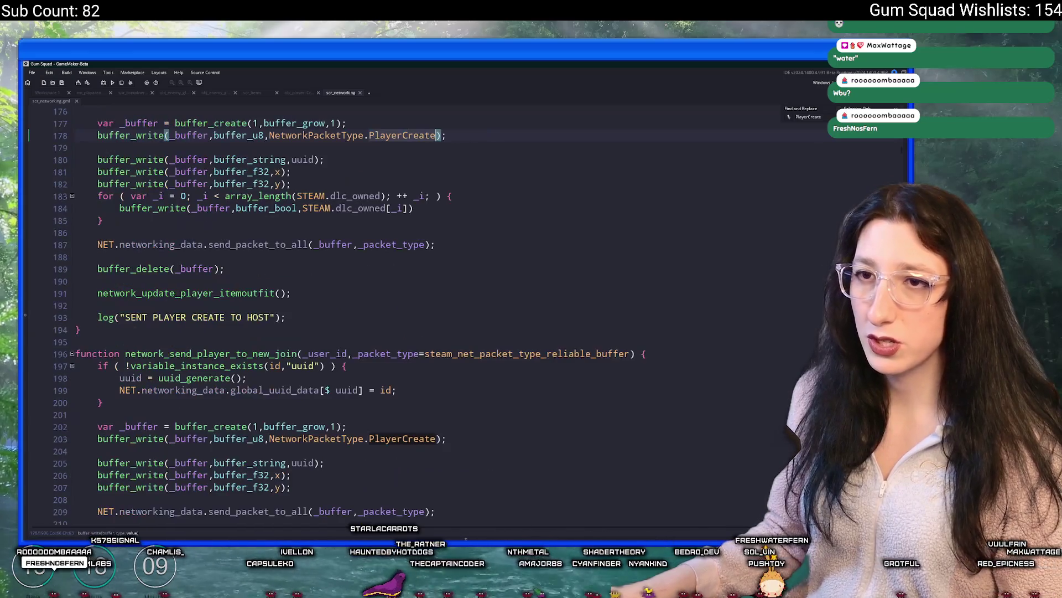
key(Return)
Copy the dlc_owned for loop after the y write in network_send_player_to_new_join, then save.
scroll(388, 276, up, 3)
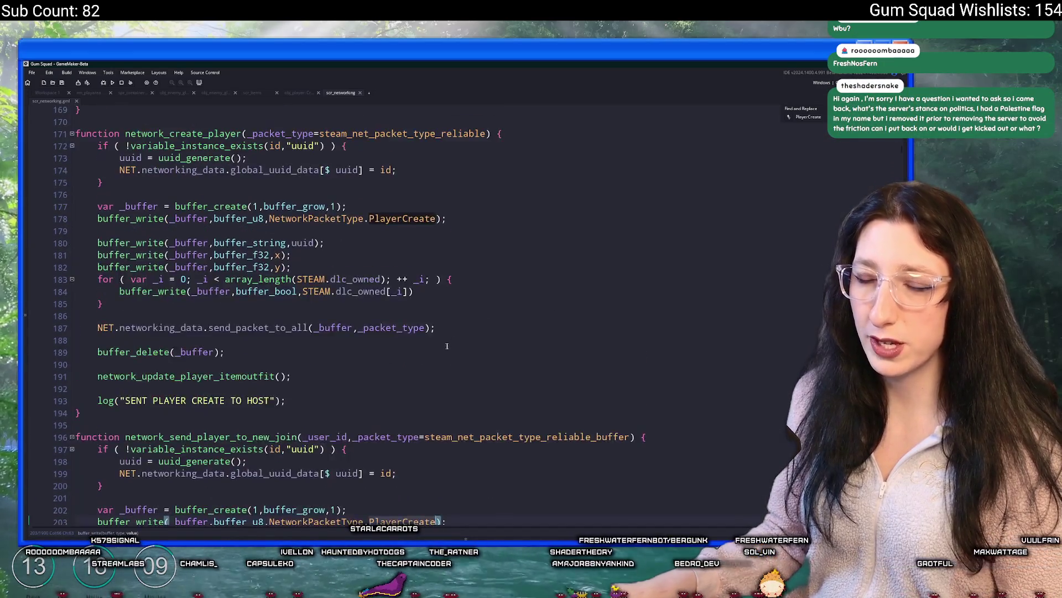
scroll(222, 232, down, 2)
mouse_move(104, 234)
mouse_down()
mouse_move(100, 221)
mouse_move(293, 198)
mouse_up()
key(ctrl+c)
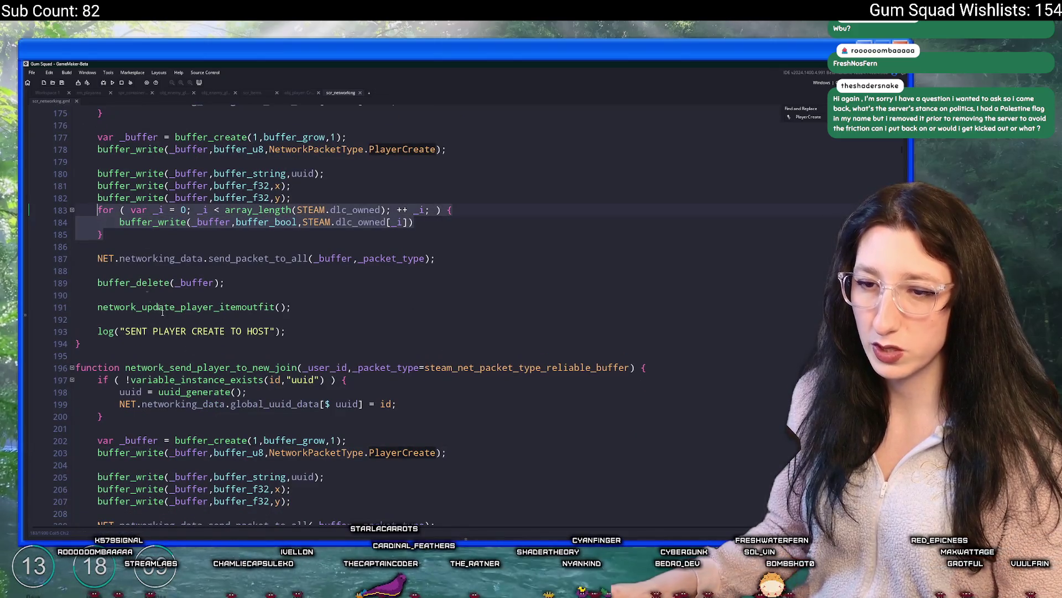
scroll(339, 470, down, 2)
click(351, 446)
key(ctrl+v)
key(ctrl+s)
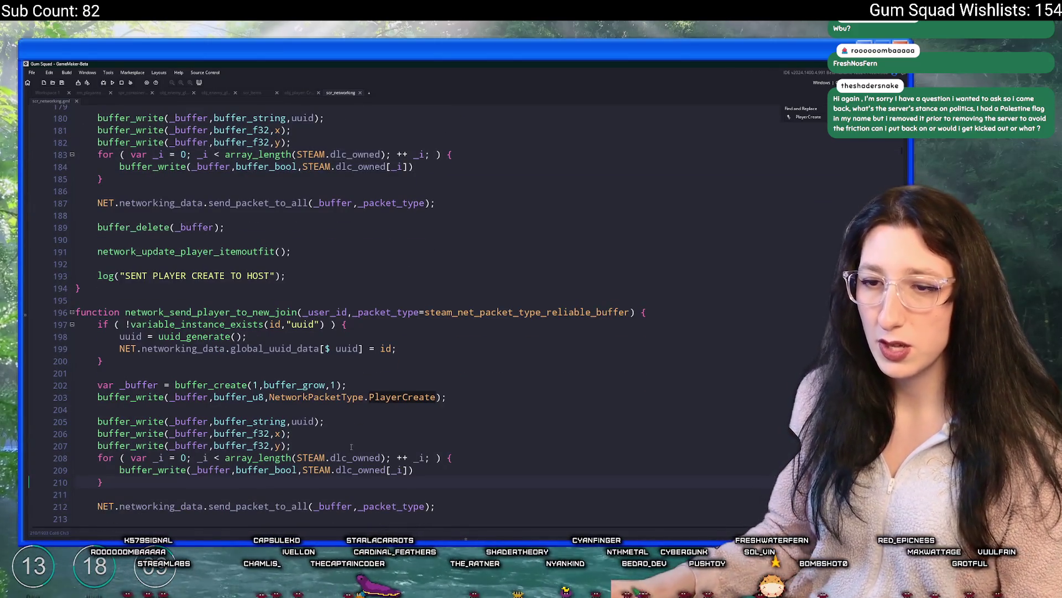
Switch over to the Discord server rules window.
scroll(351, 449, down, 1)
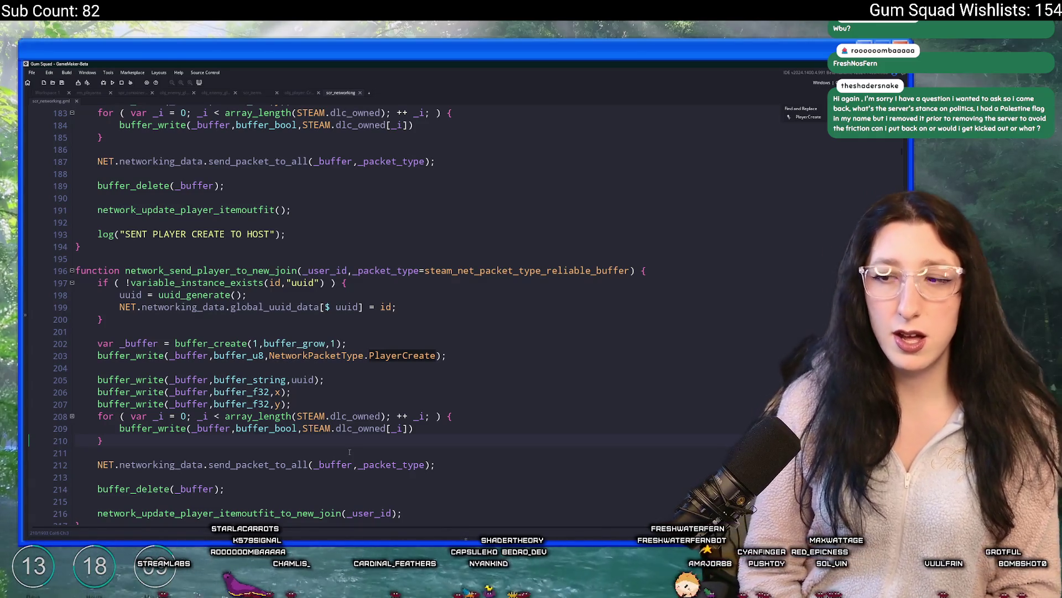
key(alt+Tab)
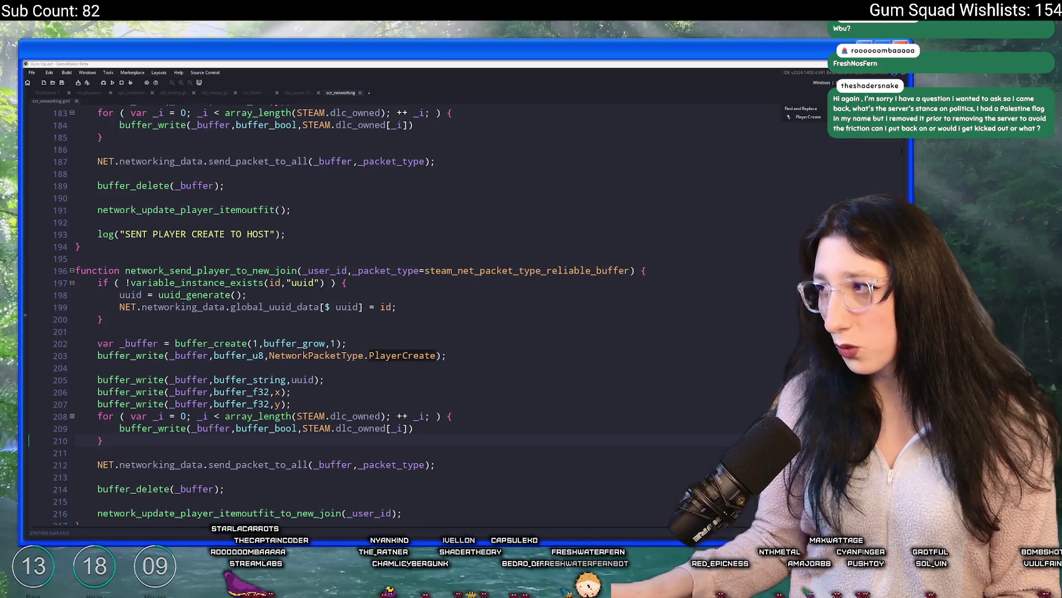
key(alt+Tab)
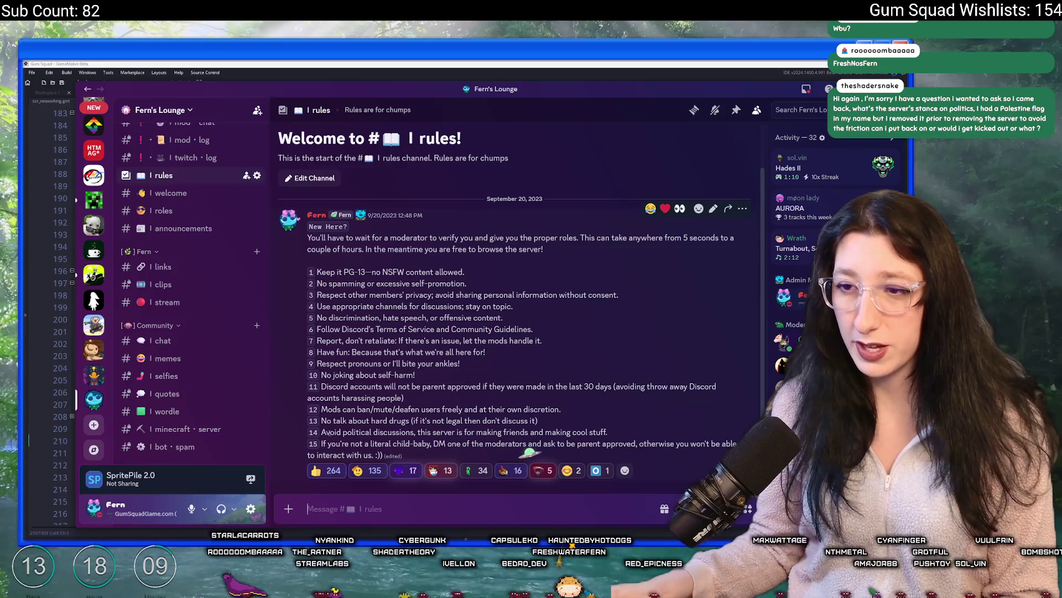
Highlight rule 14 on avoiding political discussions, then switch back to GameMaker.
drag(321, 432, 595, 436)
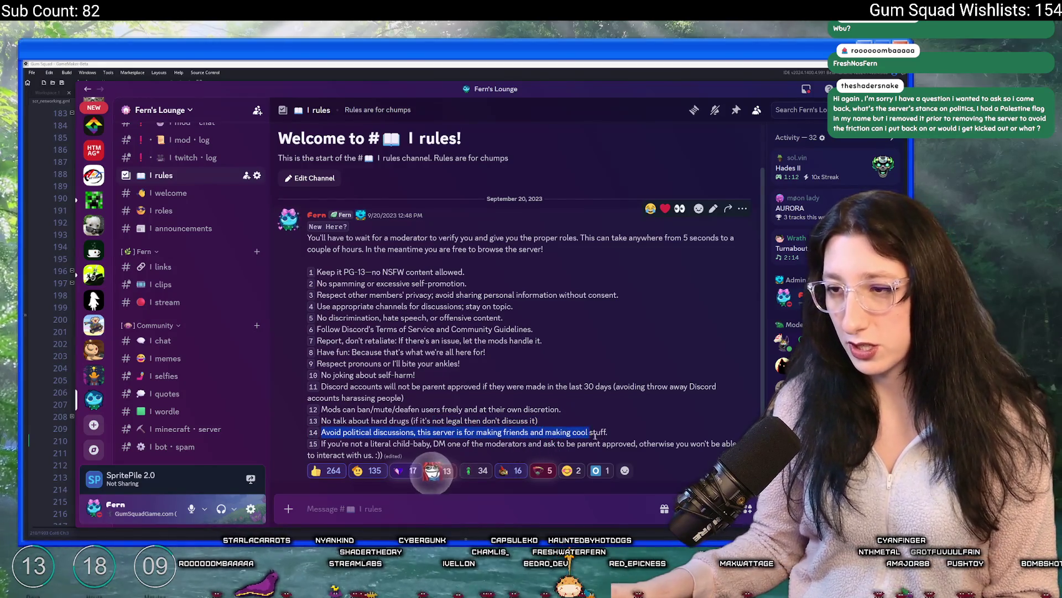
click(484, 90)
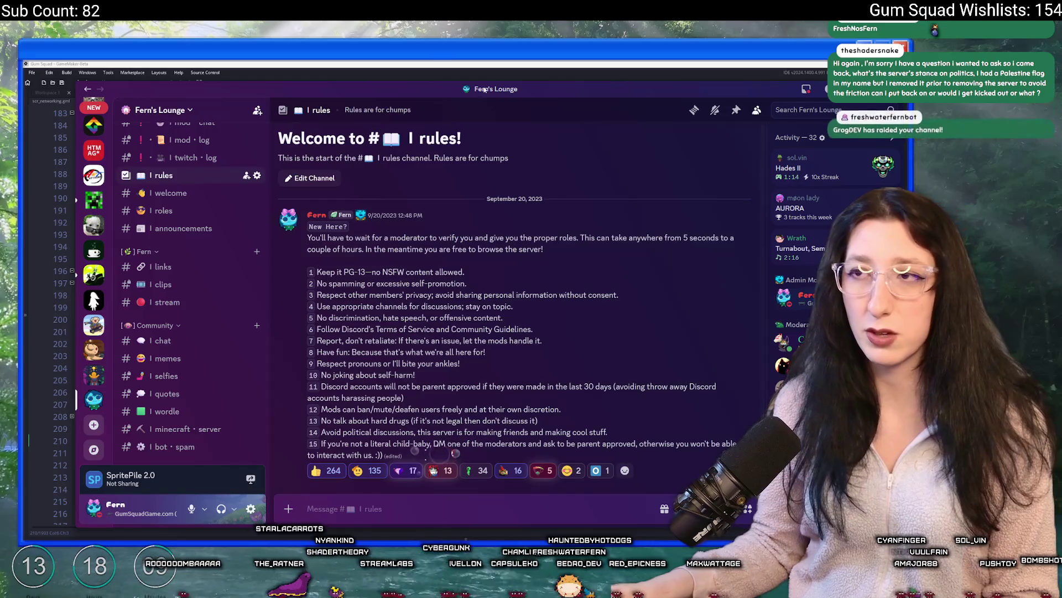
key(alt+Tab)
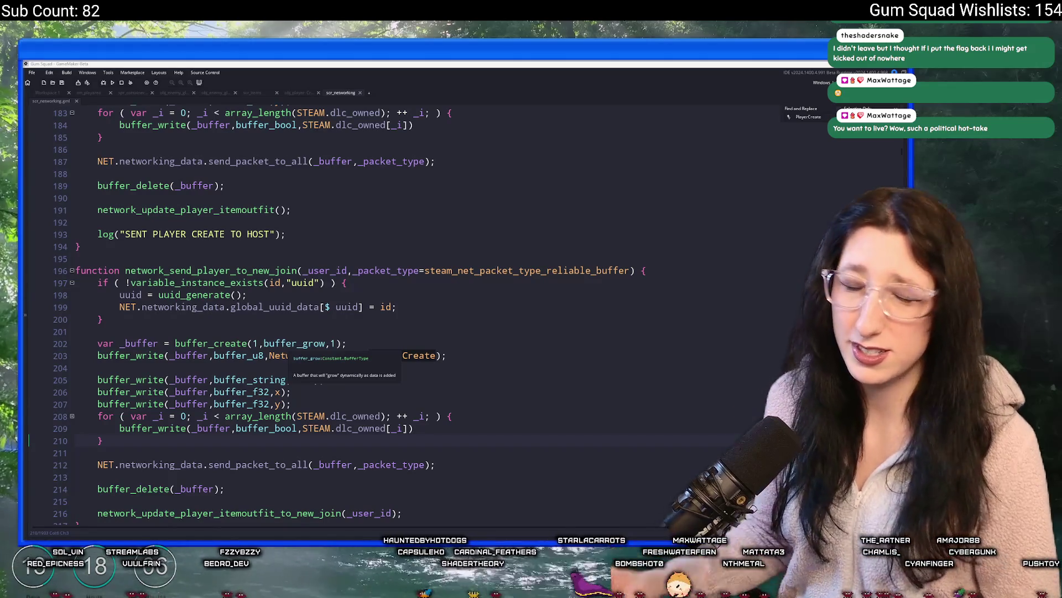
Return to the GameMaker code and search the networking script for 'player'.
click(396, 307)
scroll(767, 137, down, 2)
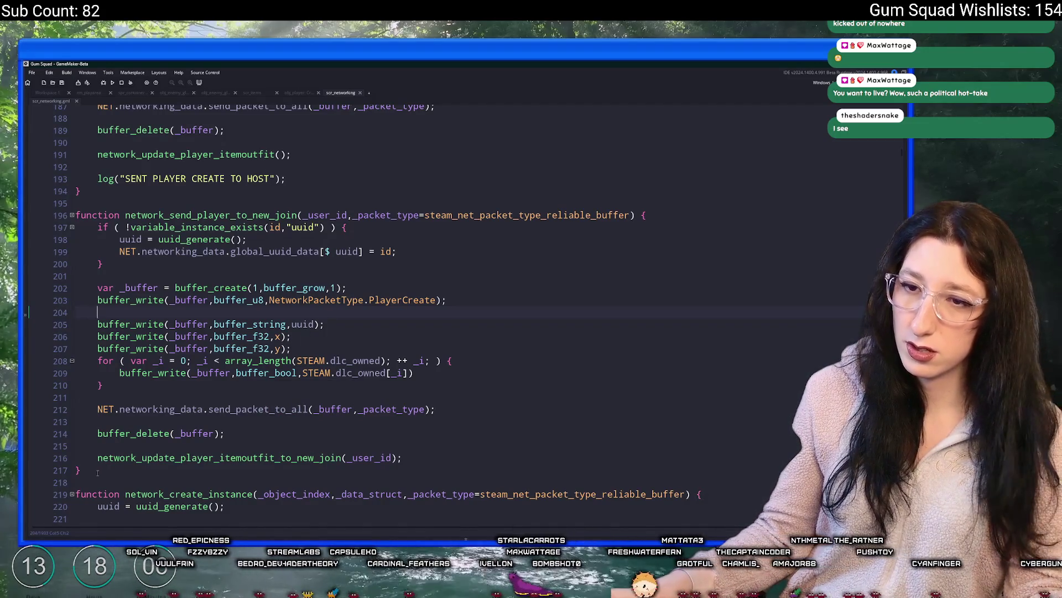
scroll(360, 202, down, 1)
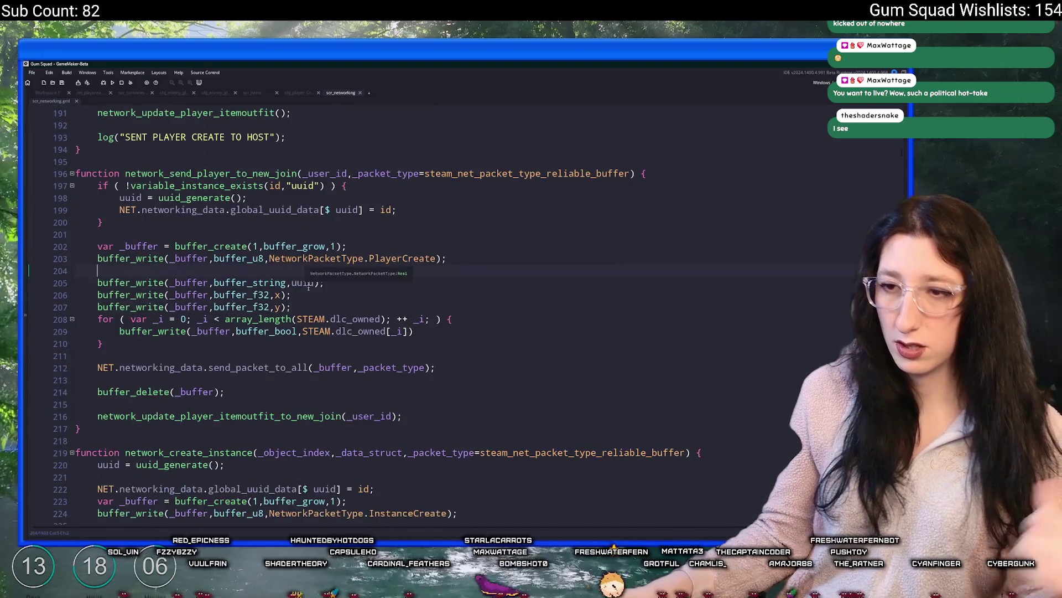
scroll(435, 195, up, 3)
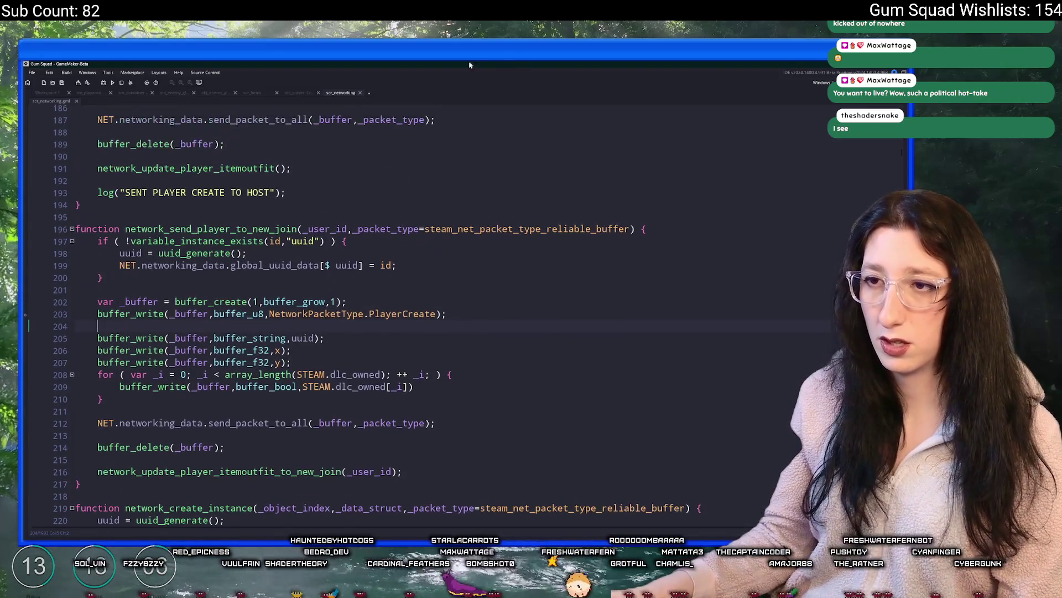
scroll(364, 125, up, 5)
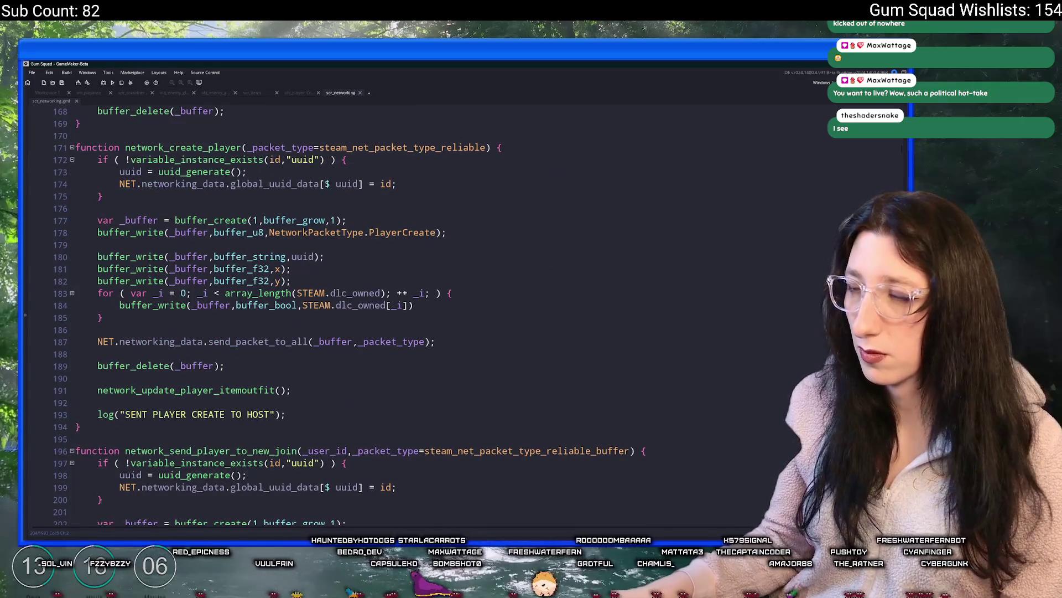
scroll(487, 355, down, 2)
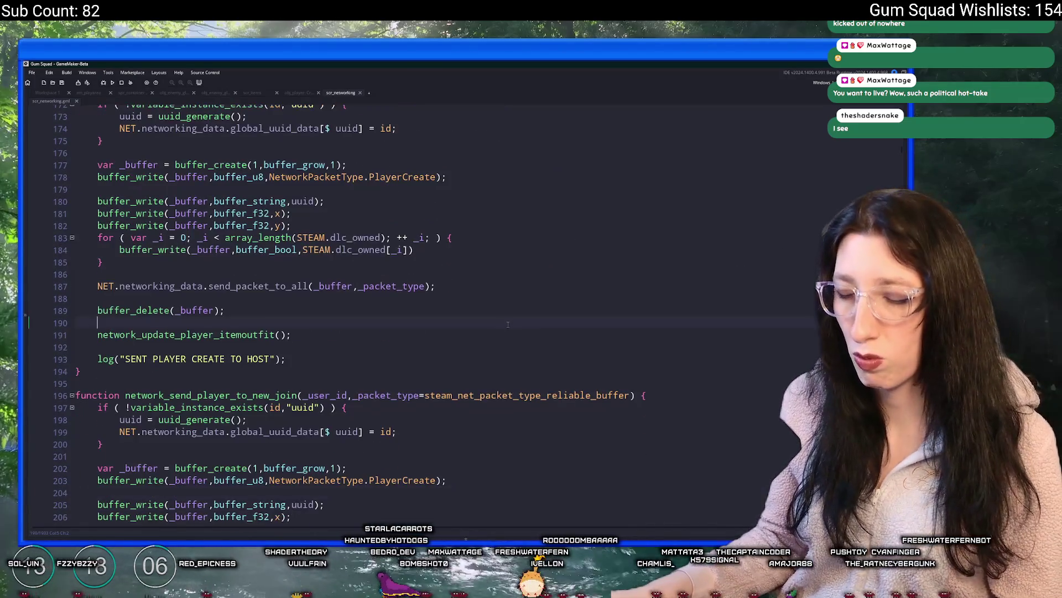
key(ctrl+f)
key(Return)
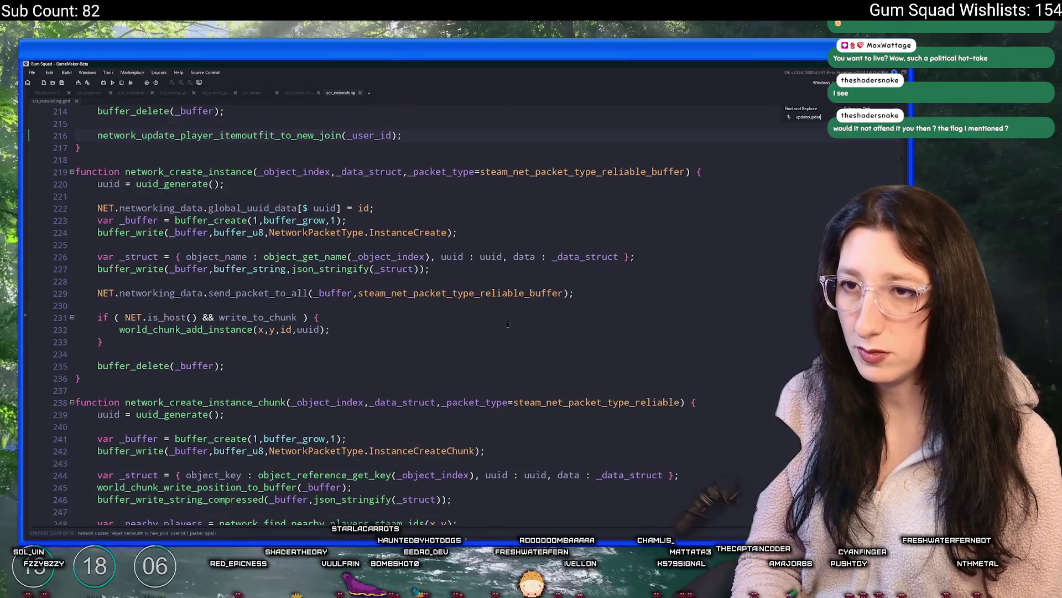
scroll(508, 324, up, 8)
text(player)
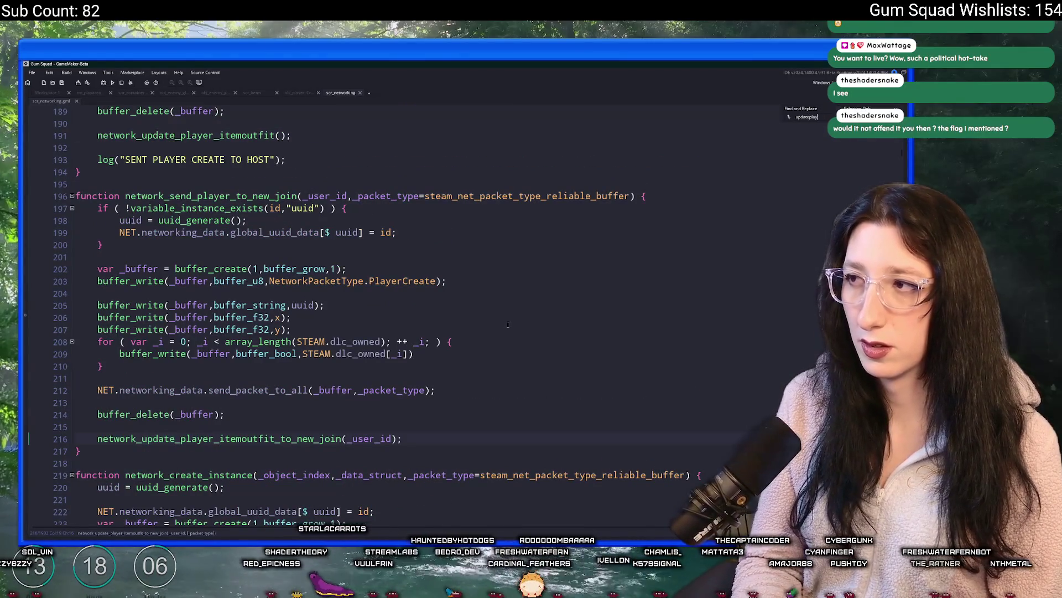
Jump to the top of scr_networking to show the NetworkPacketType enum.
key(Escape)
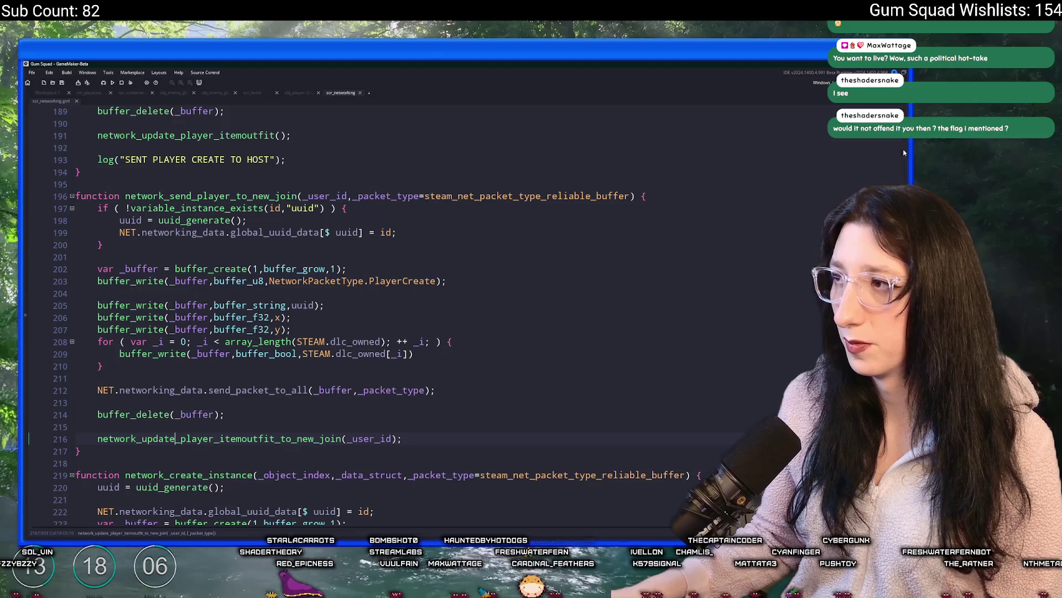
key(ctrl+Home)
scroll(343, 327, down, 4)
scroll(344, 327, down, 5)
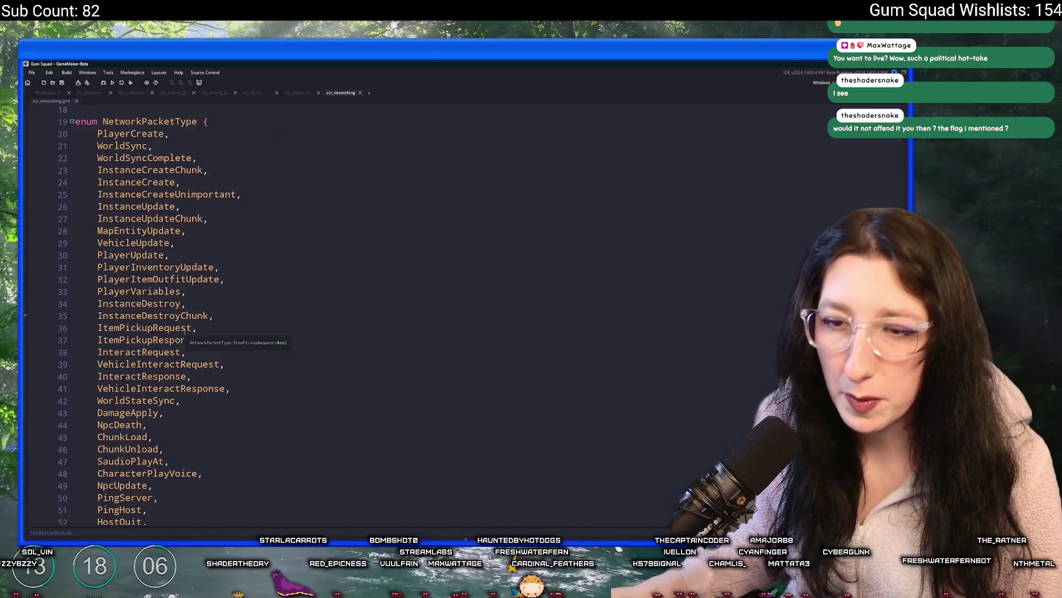
Search PlayerUpdate from the enum and step through matches to packet_functions[NetworkPacketType.PlayerUpdate].
scroll(171, 367, up, 3)
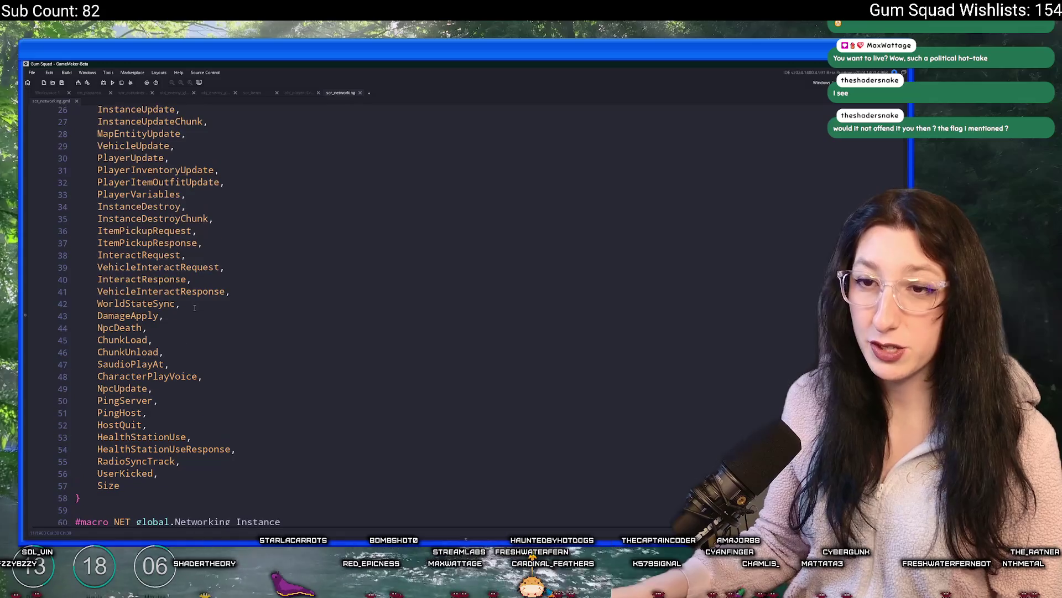
click(296, 233)
double_click(124, 227)
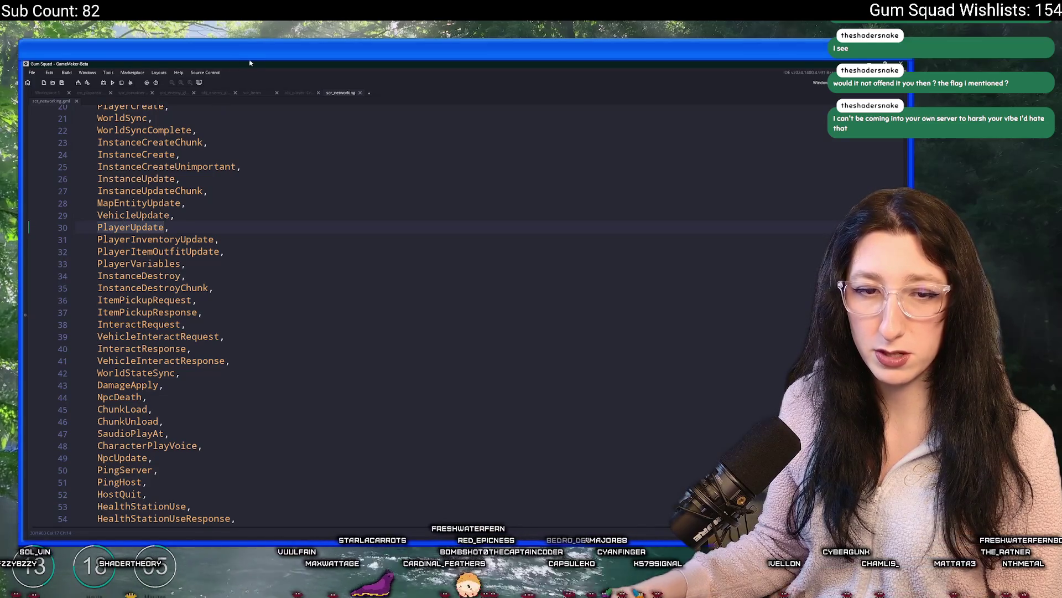
key(ctrl+f)
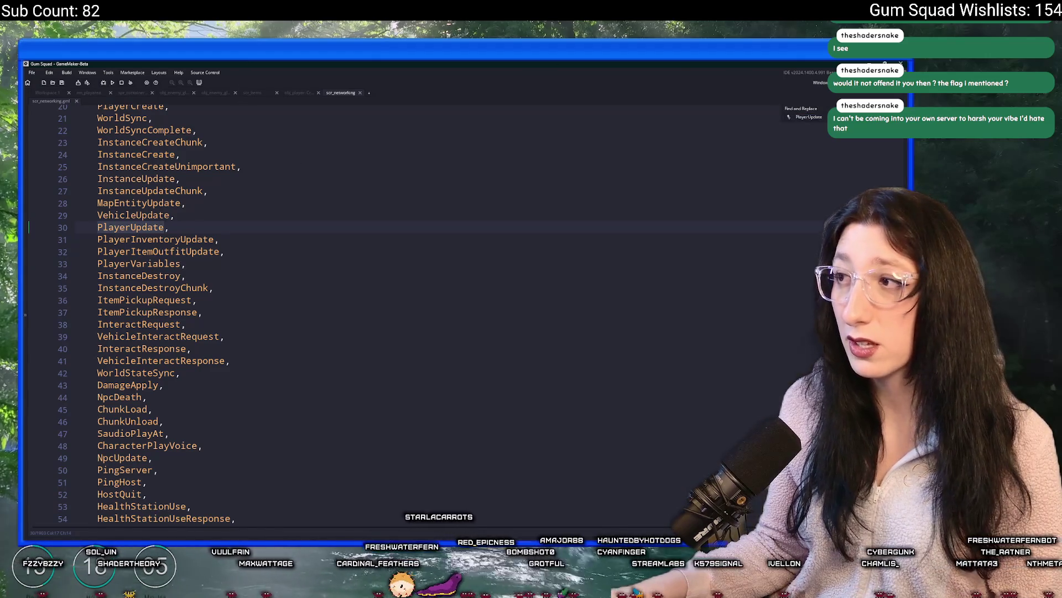
key(Return)
key(Return)
key(Return)
key(Return)
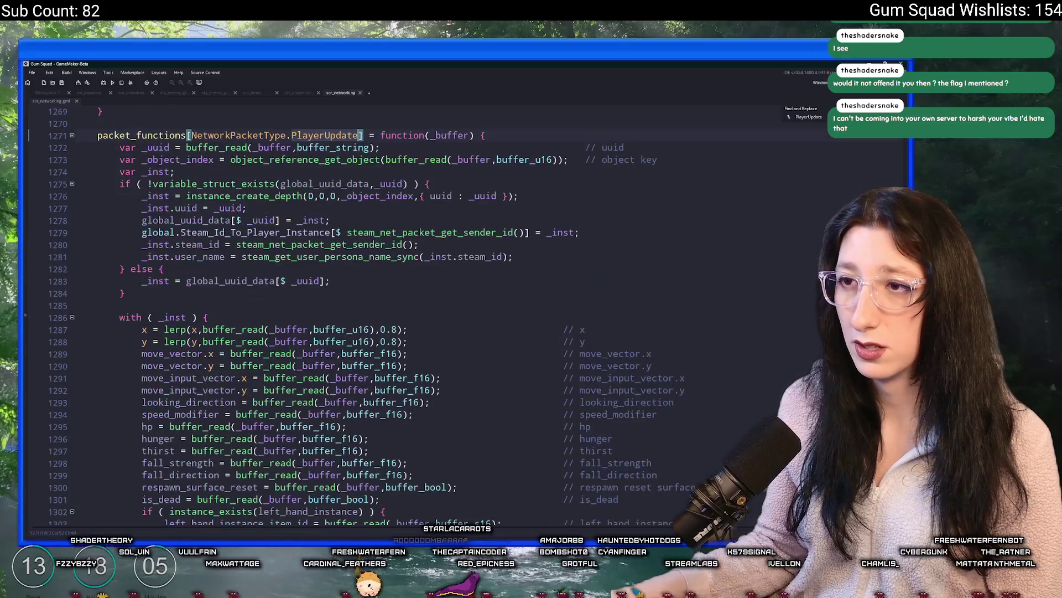
key(shift+Return)
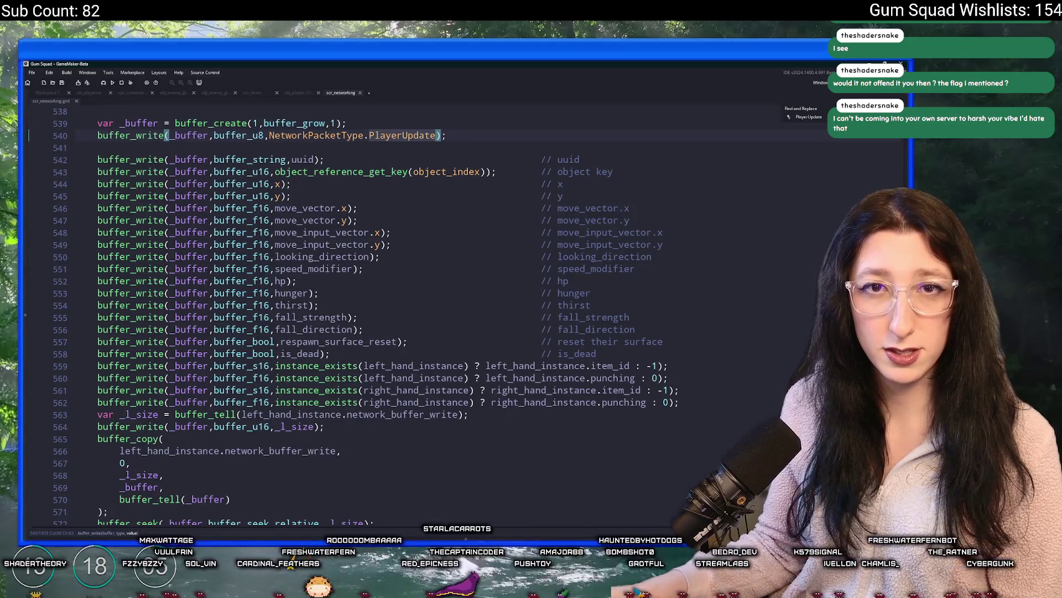
key(Return)
key(shift+Return)
key(shift+Return)
key(shift+Return)
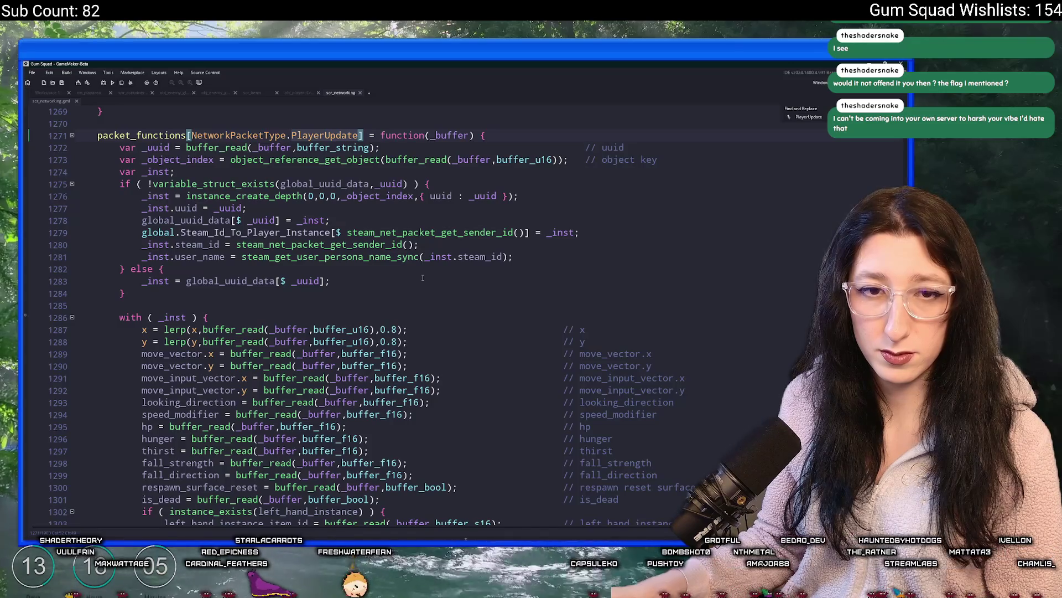
click(271, 148)
scroll(247, 185, up, 1)
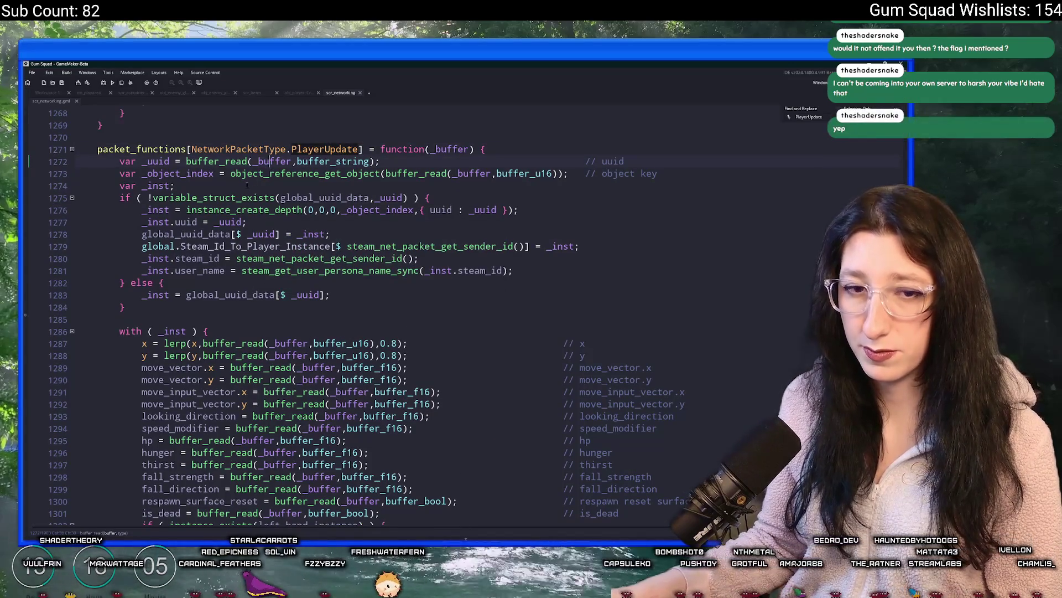
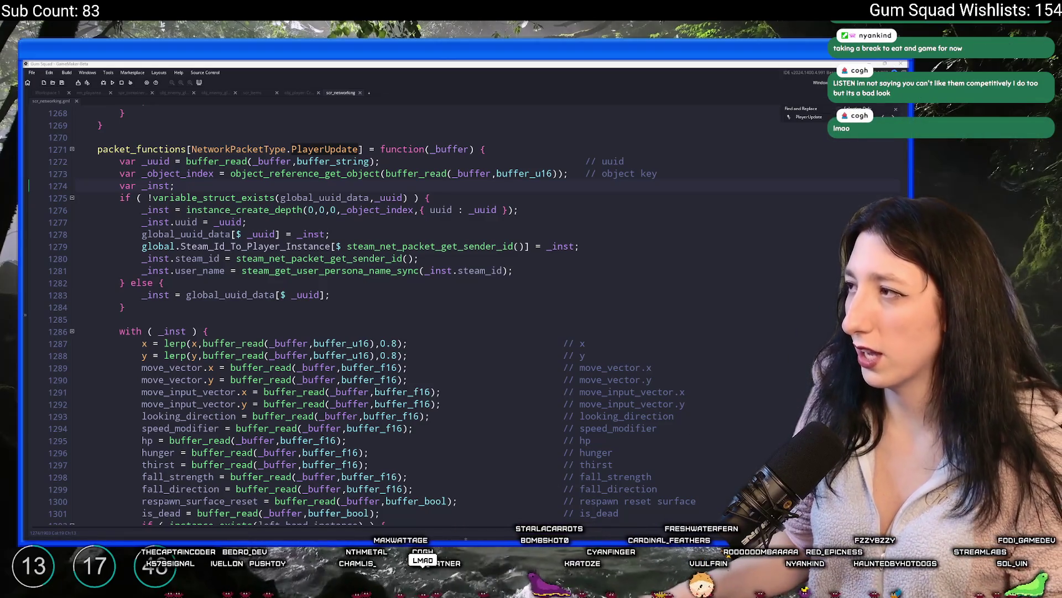
Post the Twitch clip link in Discord's #clips channel.
click(465, 538)
click(183, 283)
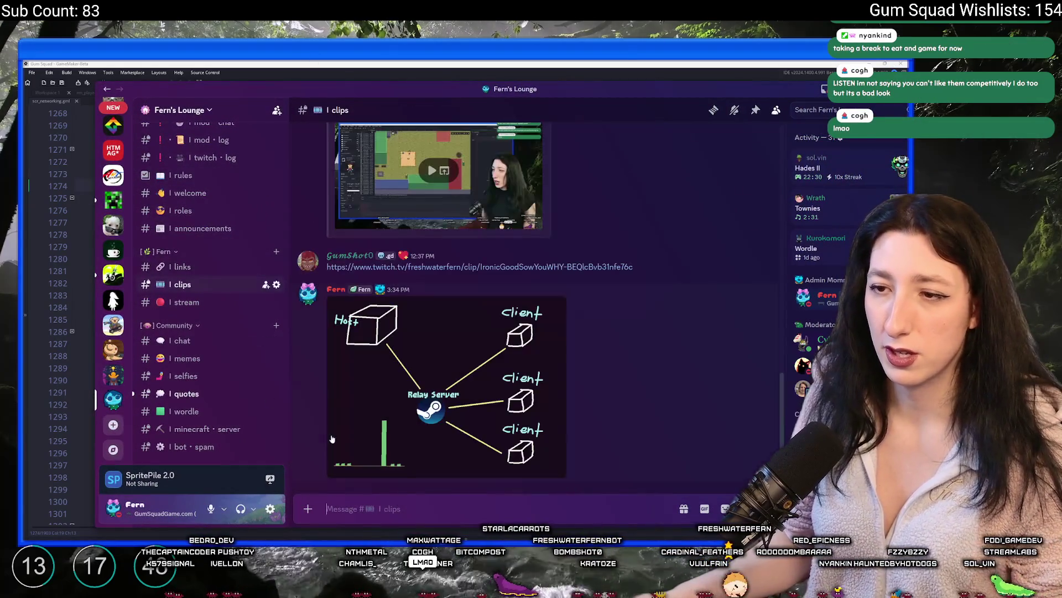
text(https://www.twitch.tv/freshwaterfern/clip/LovelyHilariousMagePipeHype-rYWPYwQMs-mDtmcd)
key(Return)
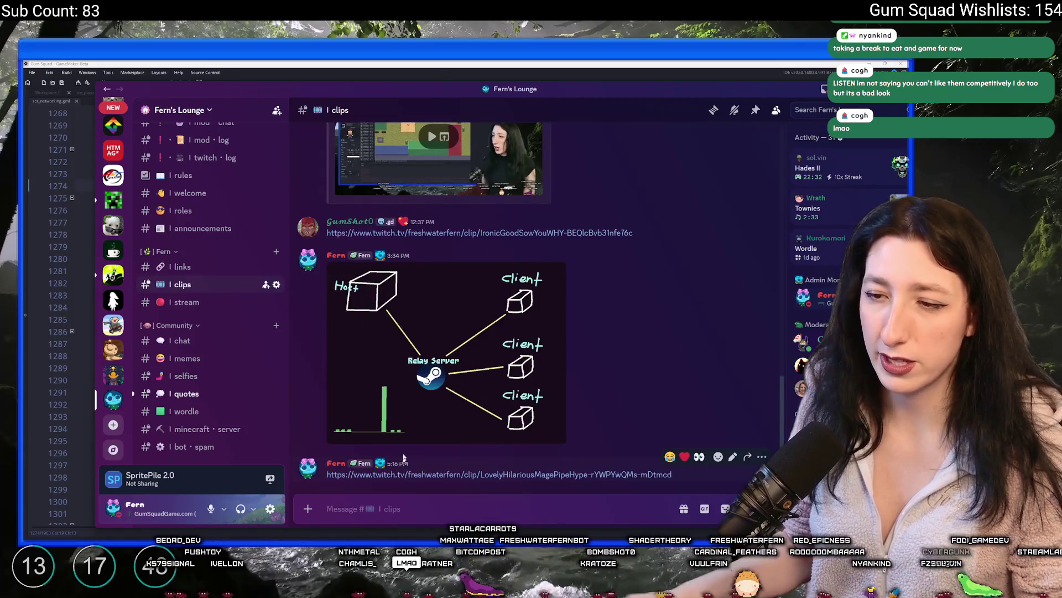
scroll(113, 249, up, 5)
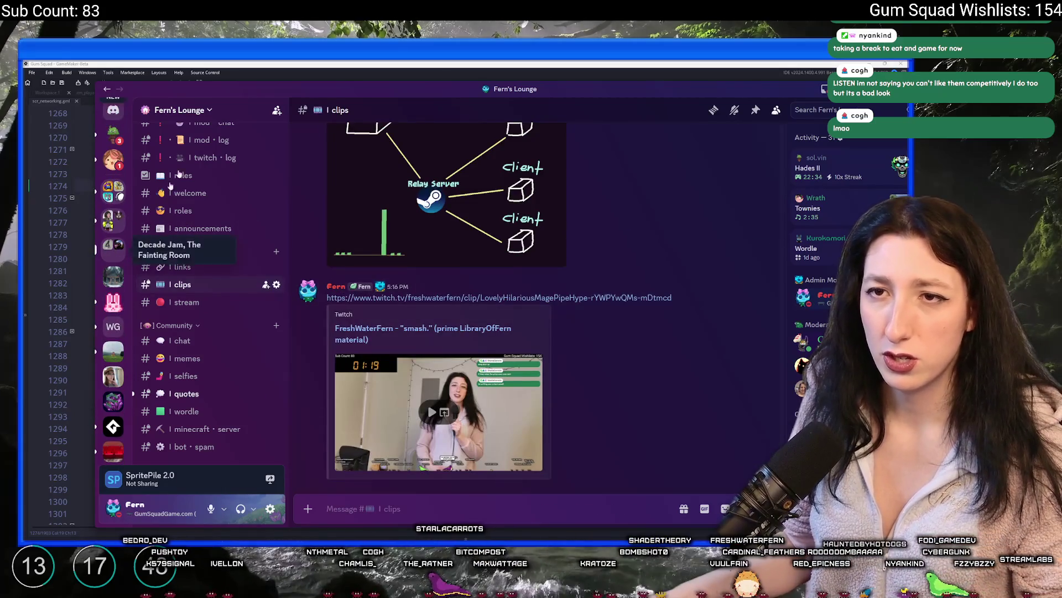
Switch back from Discord to the GameMaker code editor.
key(alt+Tab)
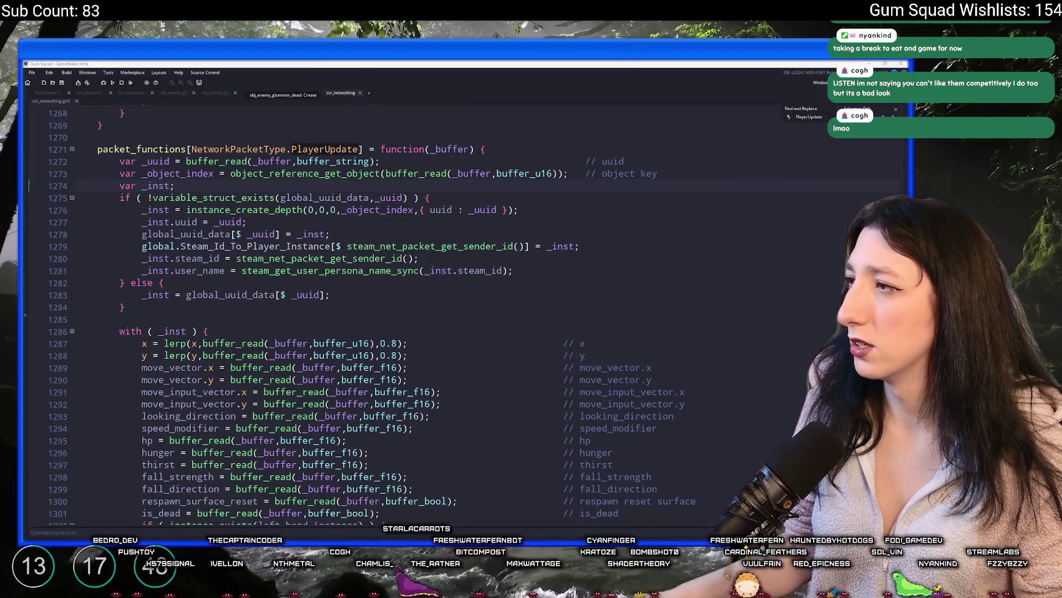
key(alt+Tab)
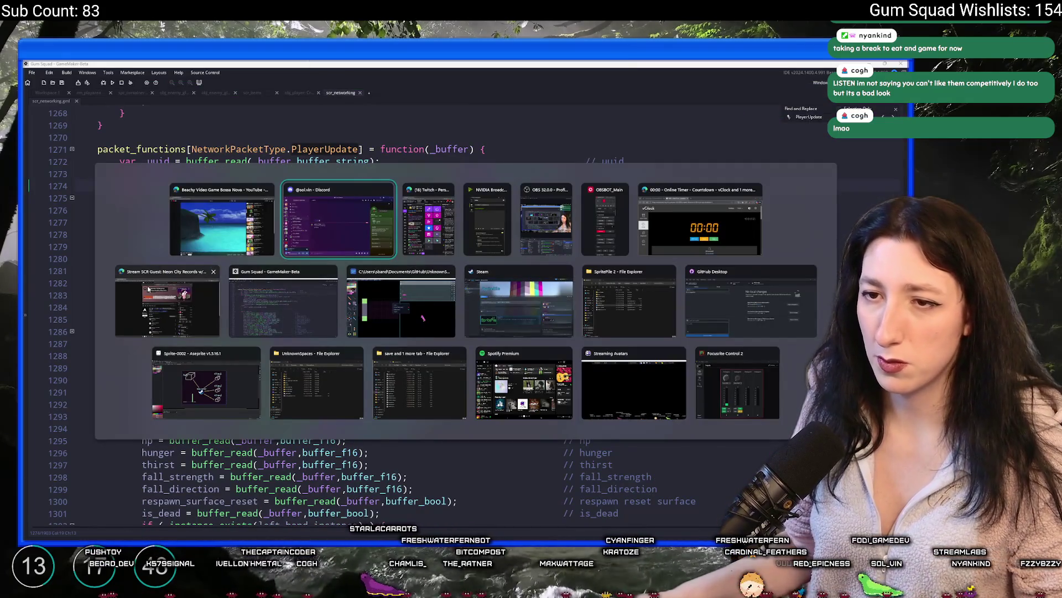
key(alt+Tab)
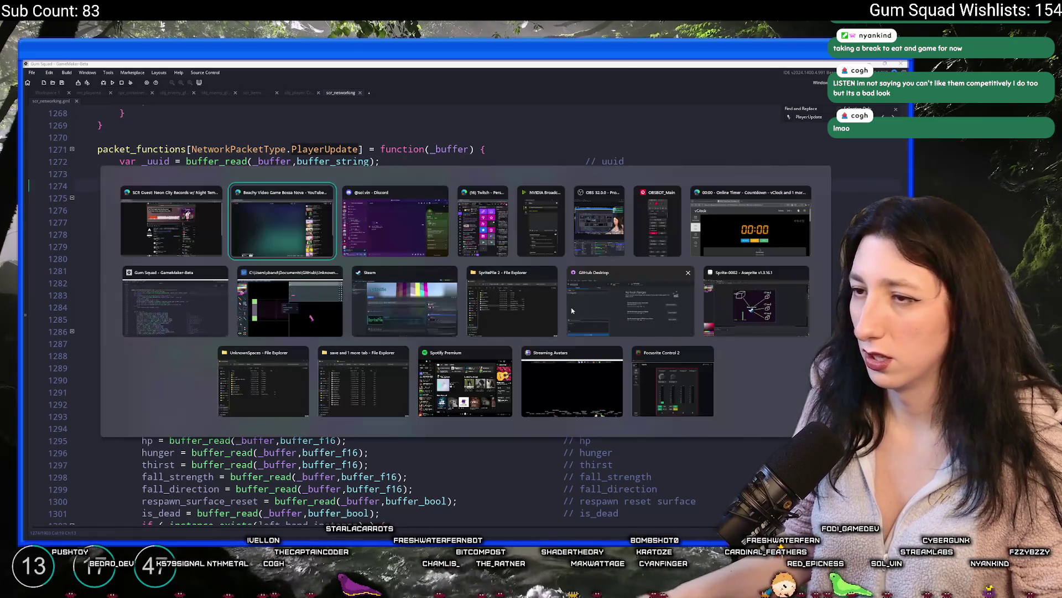
key(Escape)
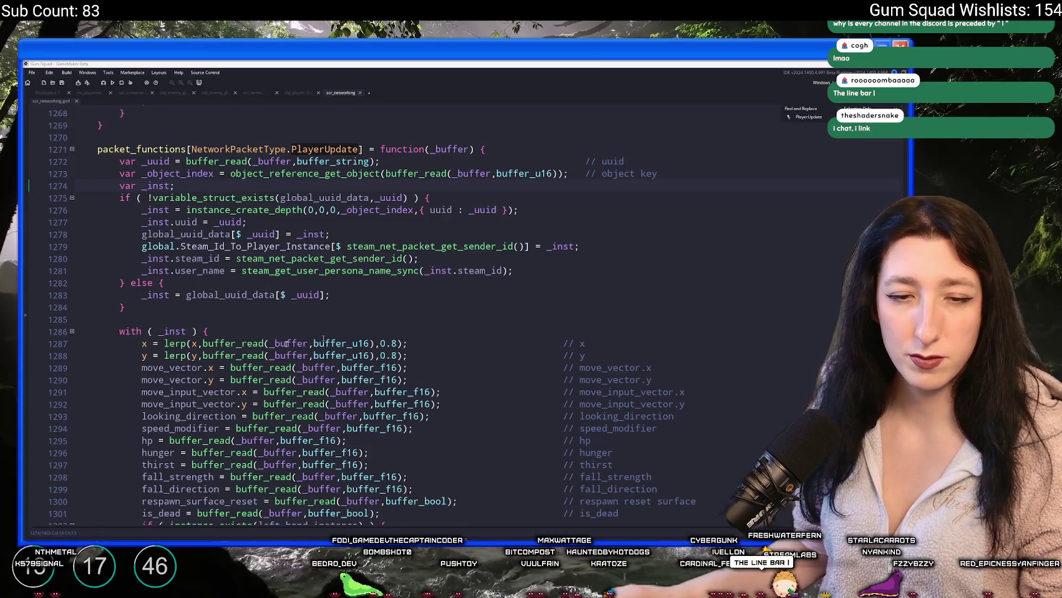
click(199, 319)
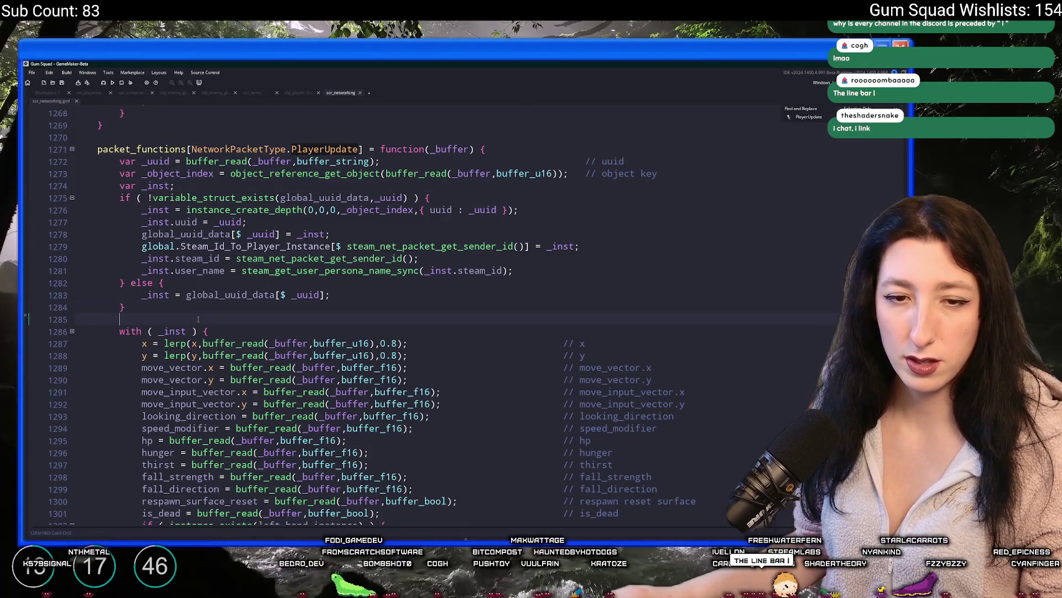
text(| | | i)
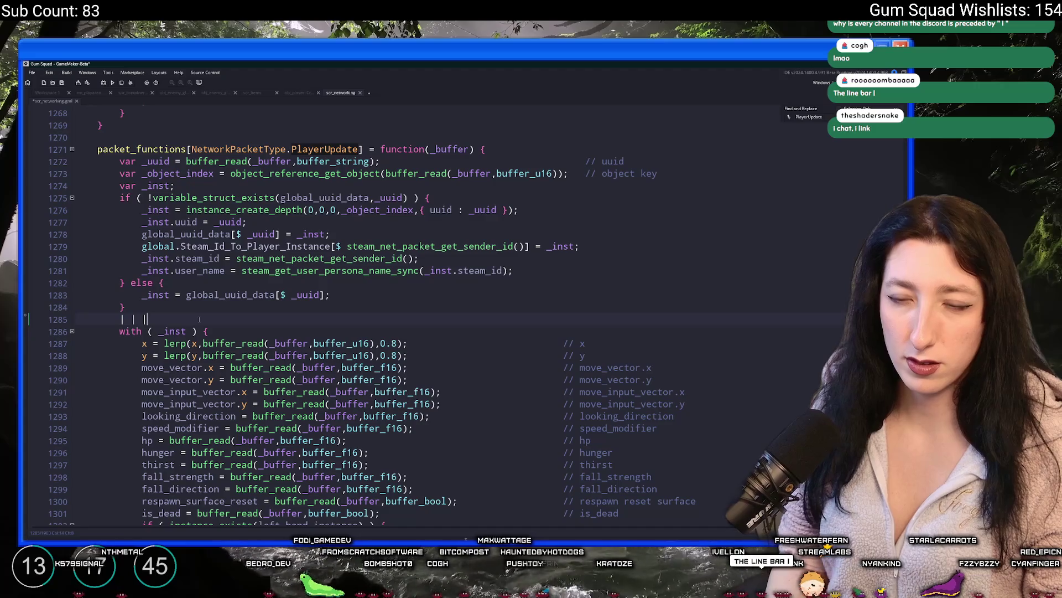
key(Left)
key(Left)
key(Left)
text(()
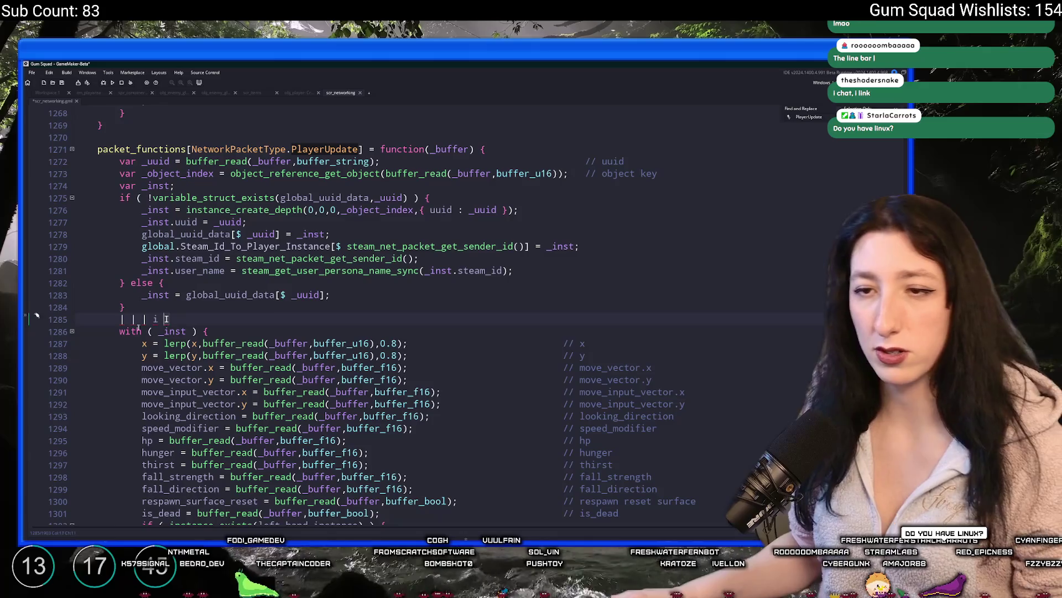
drag(166, 319, 122, 321)
key(BackSpace)
key(ctrl+s)
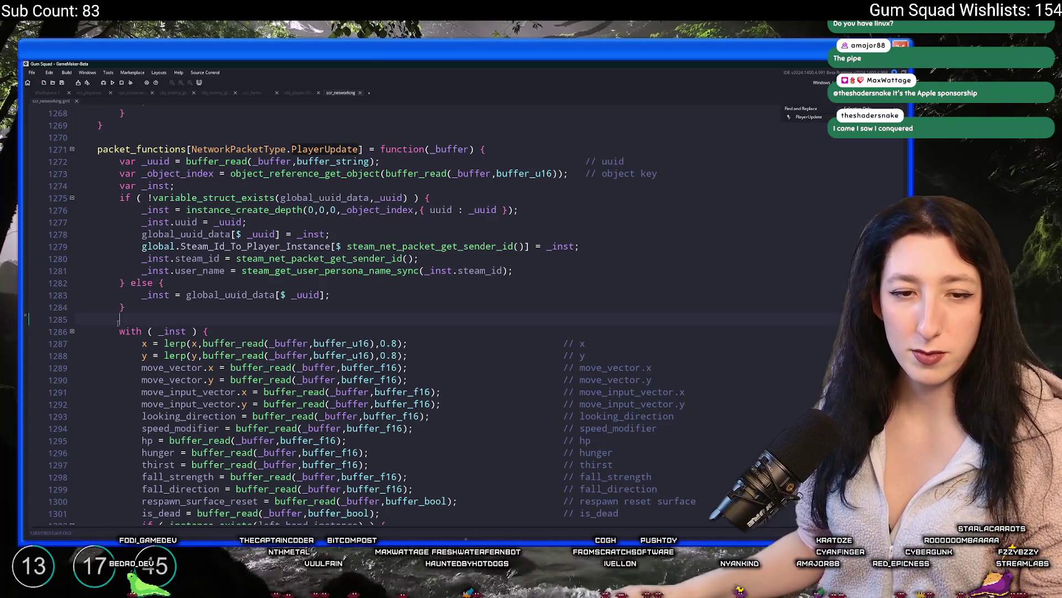
scroll(387, 315, up, 2)
key(Up)
key(Up)
key(Up)
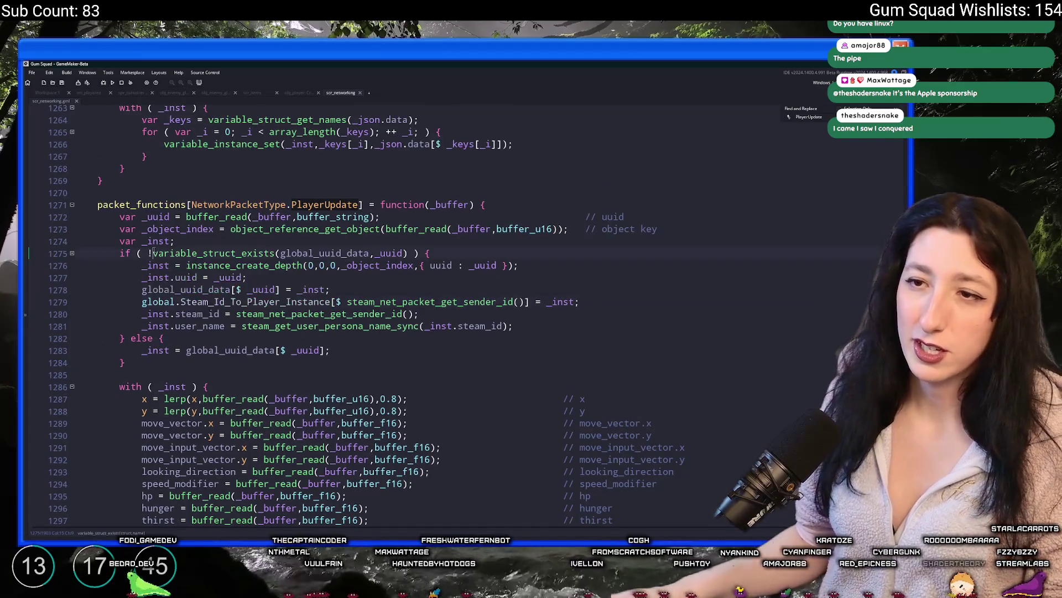
Search assets for 'skateboard' and open obj_vehicle_skateboard's Create event code.
click(836, 168)
key(ctrl+t)
text(skateboard)
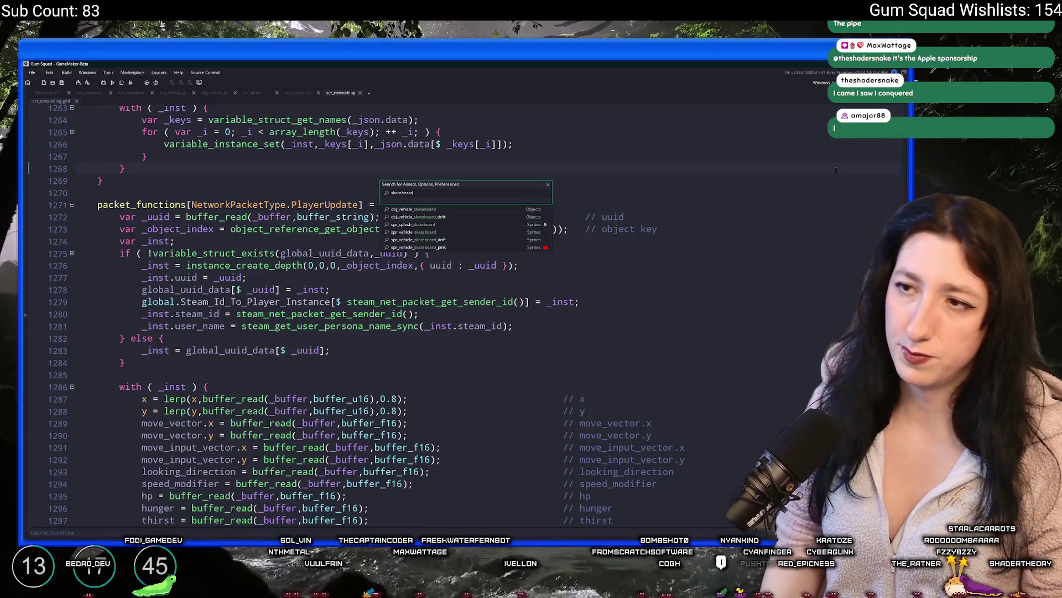
key(Return)
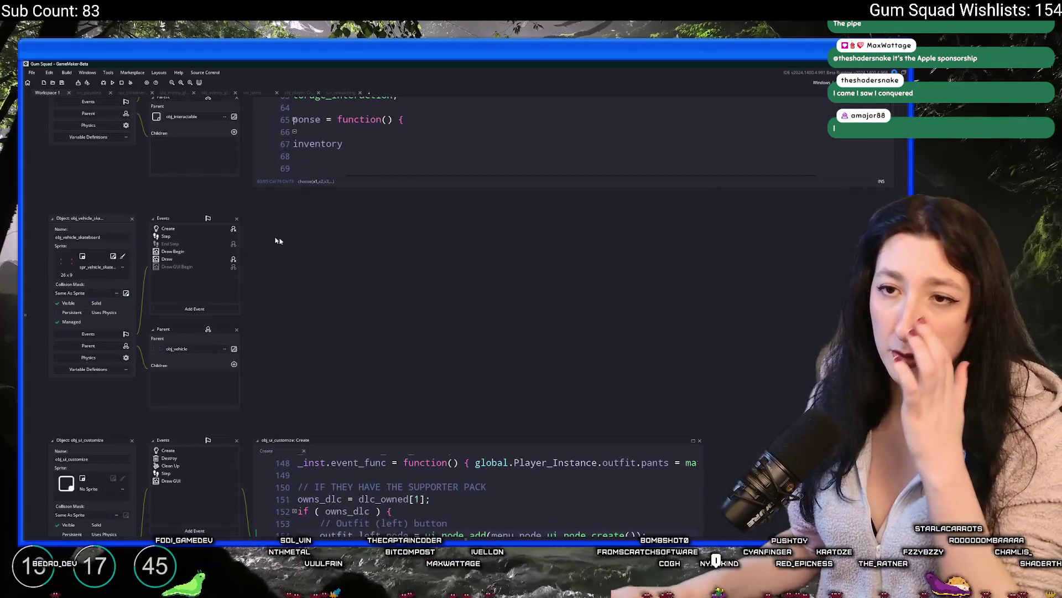
key(Down)
key(Down)
key(Down)
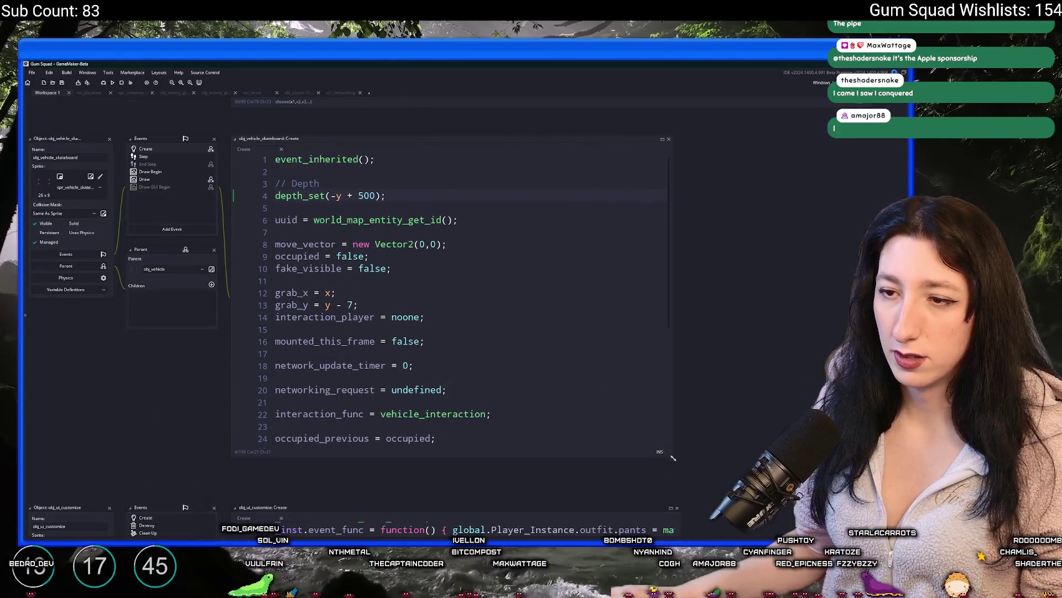
scroll(548, 349, down, 2)
click(556, 357)
scroll(556, 352, down, 2)
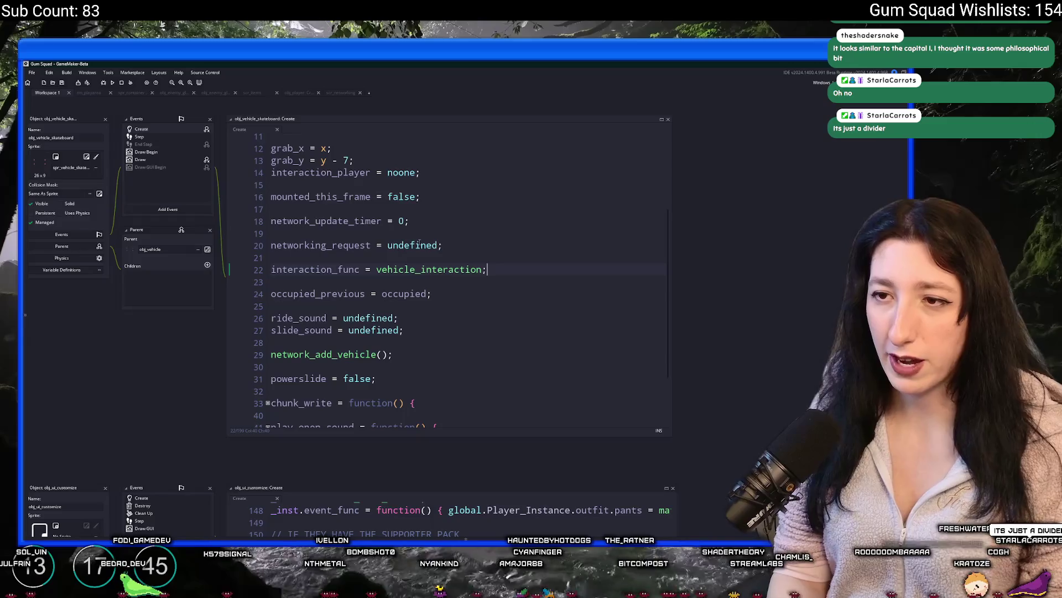
Open the vehicle_interaction script, then jump to the network_update_vehicle definition.
middle_click(409, 263)
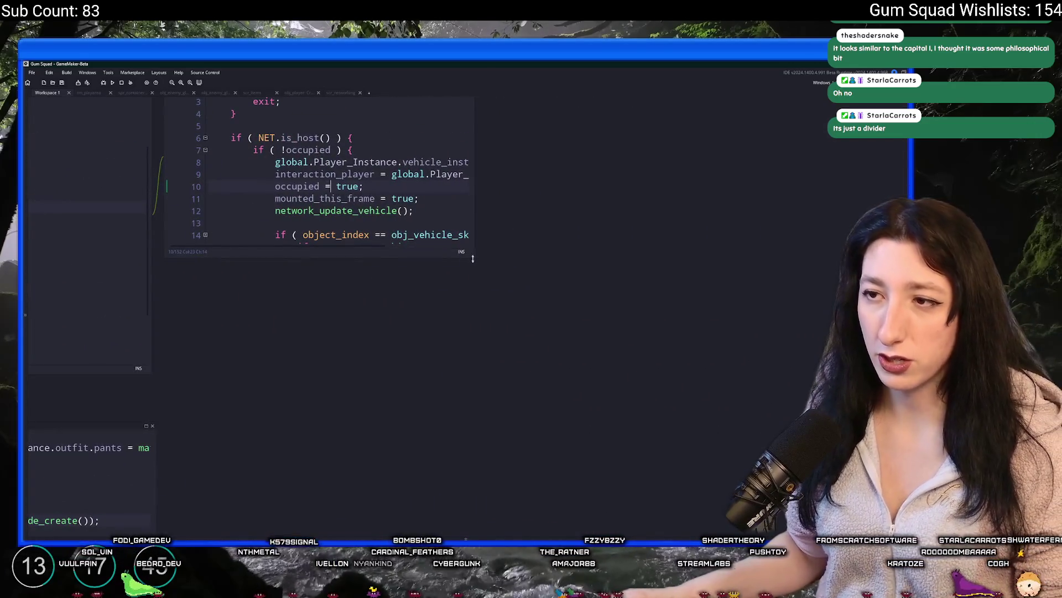
drag(492, 271, 682, 426)
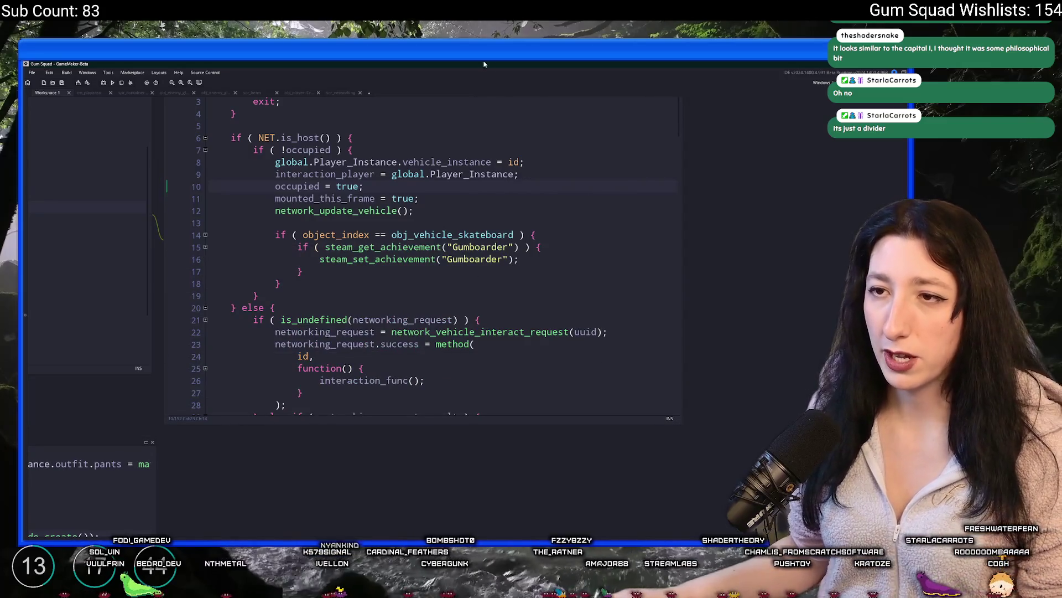
drag(569, 157, 546, 227)
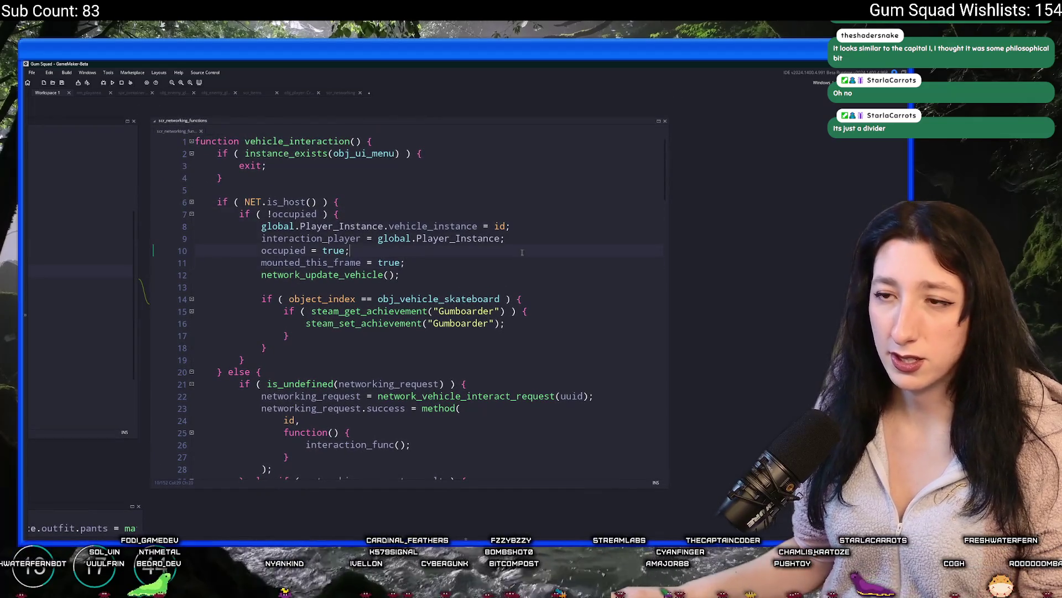
click(497, 272)
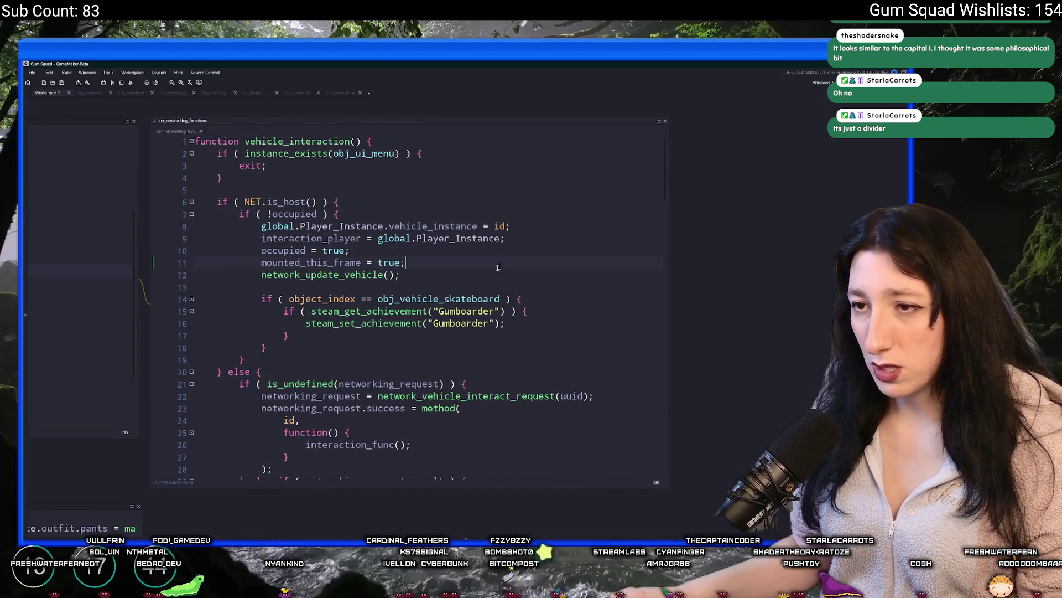
middle_click(343, 276)
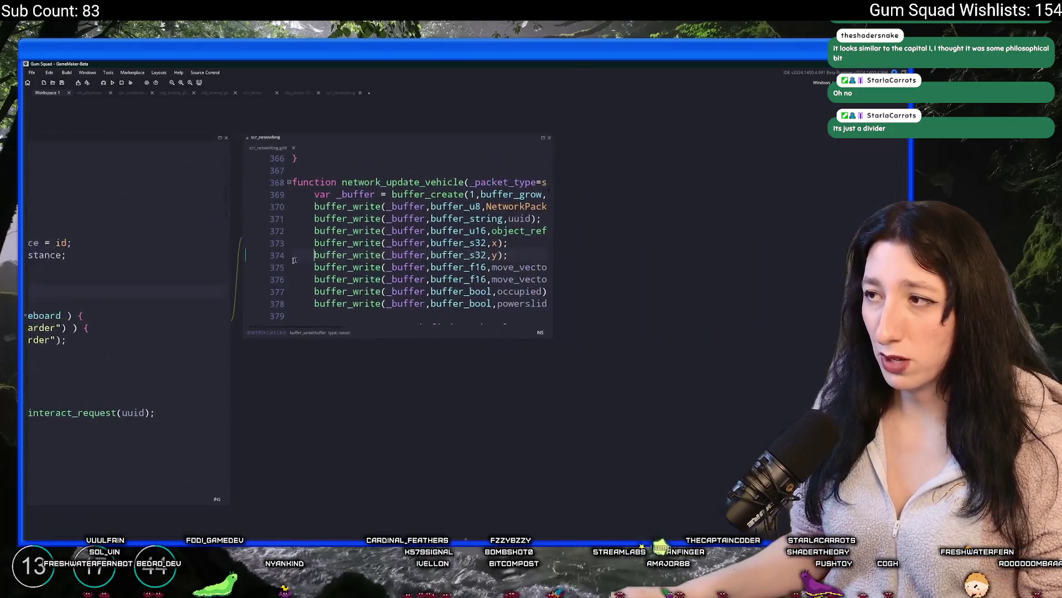
Duplicate the powerslide write in network_update_vehicle and make the copy write STEAM.dlc_owned[1].
drag(517, 343, 661, 400)
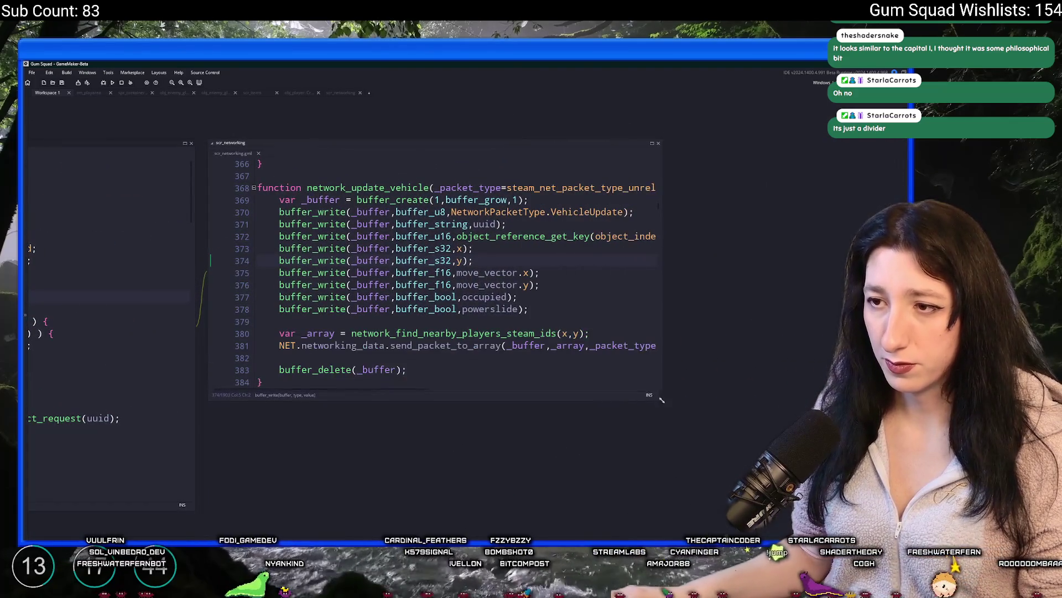
click(547, 307)
key(ctrl+d)
double_click(470, 321)
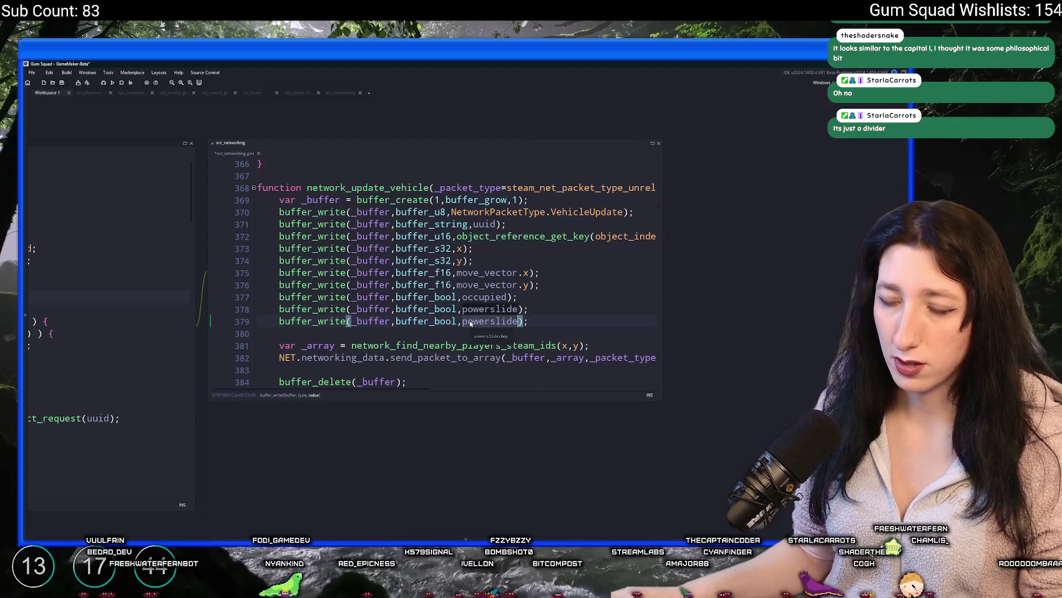
text(d)
key(BackSpace)
text(s)
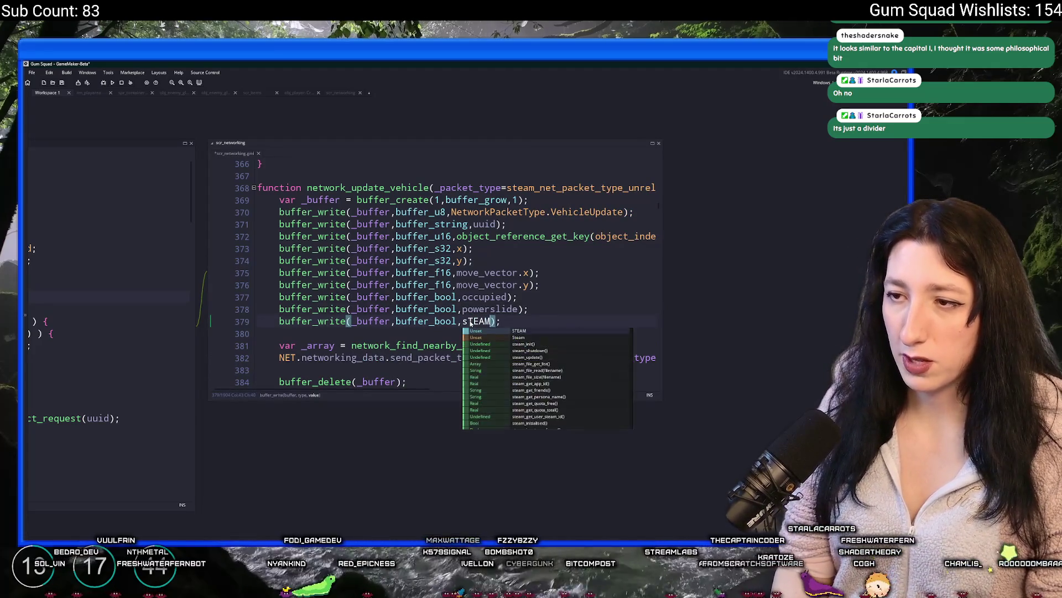
key(BackSpace)
text(STEAM.is_k)
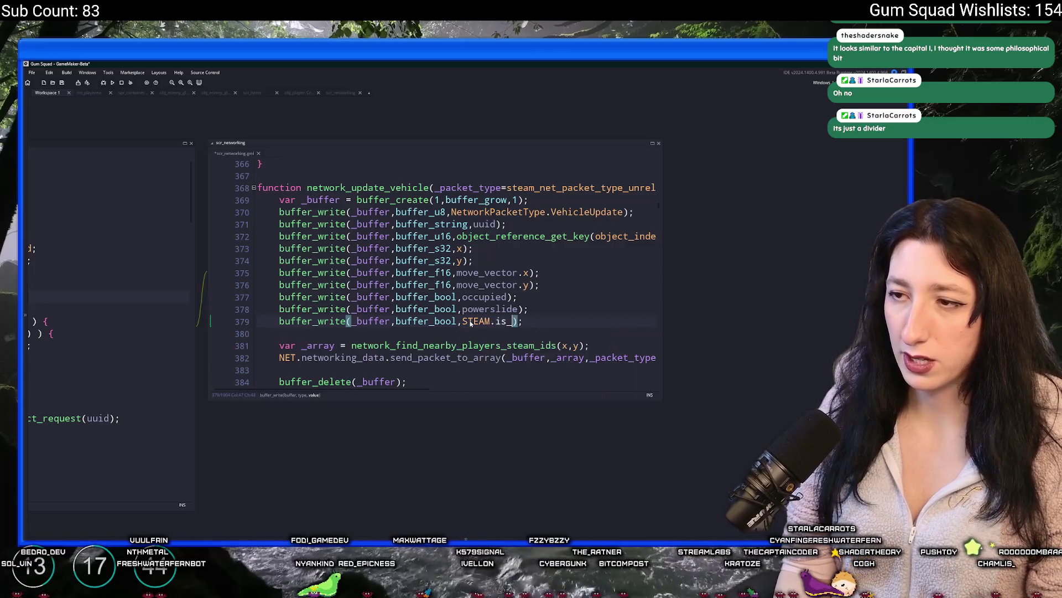
key(BackSpace)
key(BackSpace)
key(BackSpace)
text(dlc_owned[)
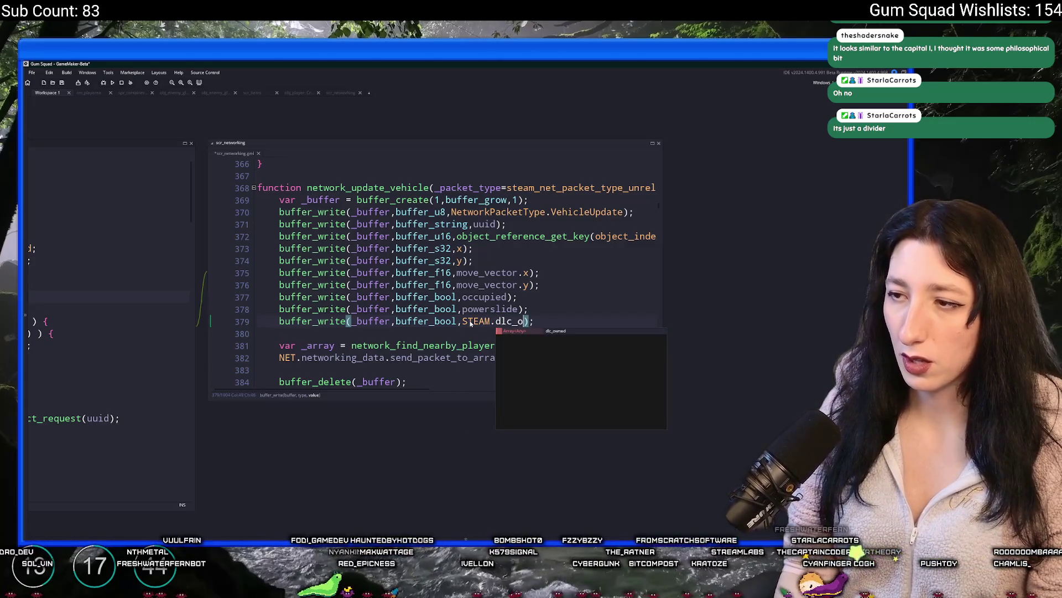
text(1])
click(502, 321)
Check dlc_owned's definition in obj_steam, change the index to 0, and save the script.
key(ctrl+t)
key(Escape)
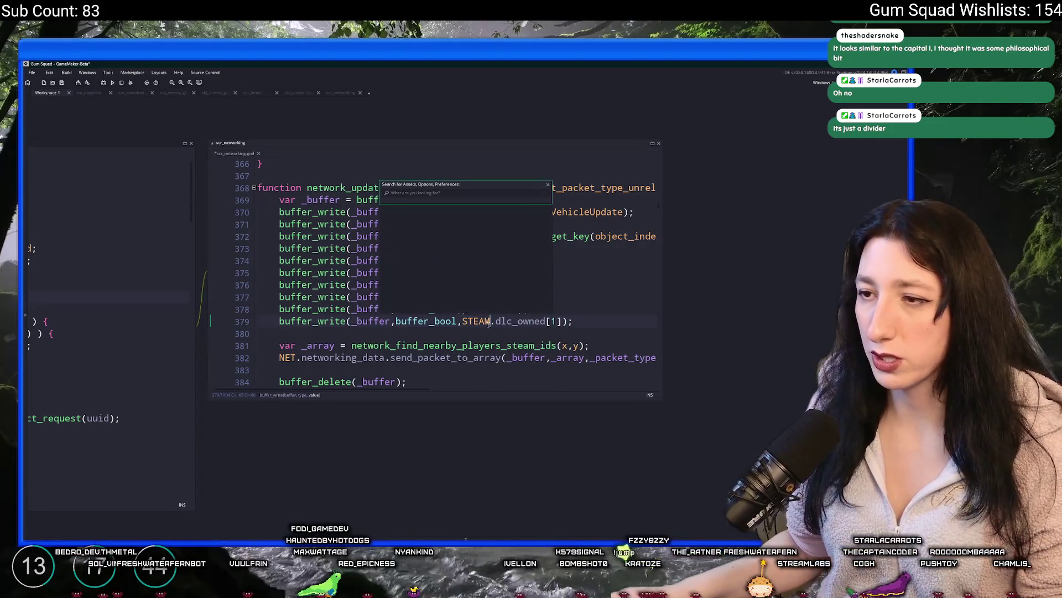
middle_click(501, 319)
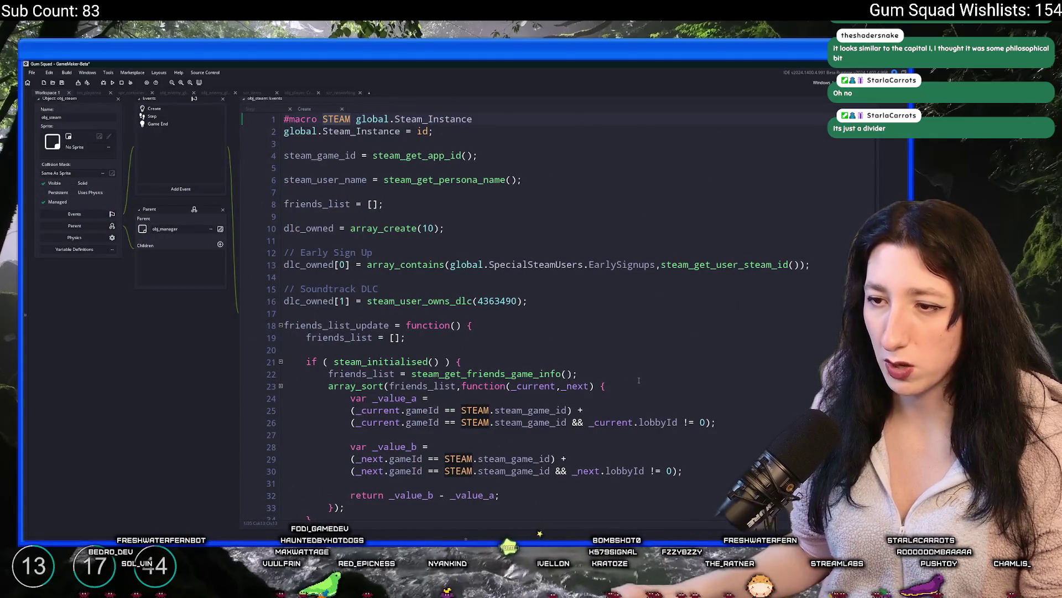
scroll(639, 380, down, 2)
key(ctrl+w)
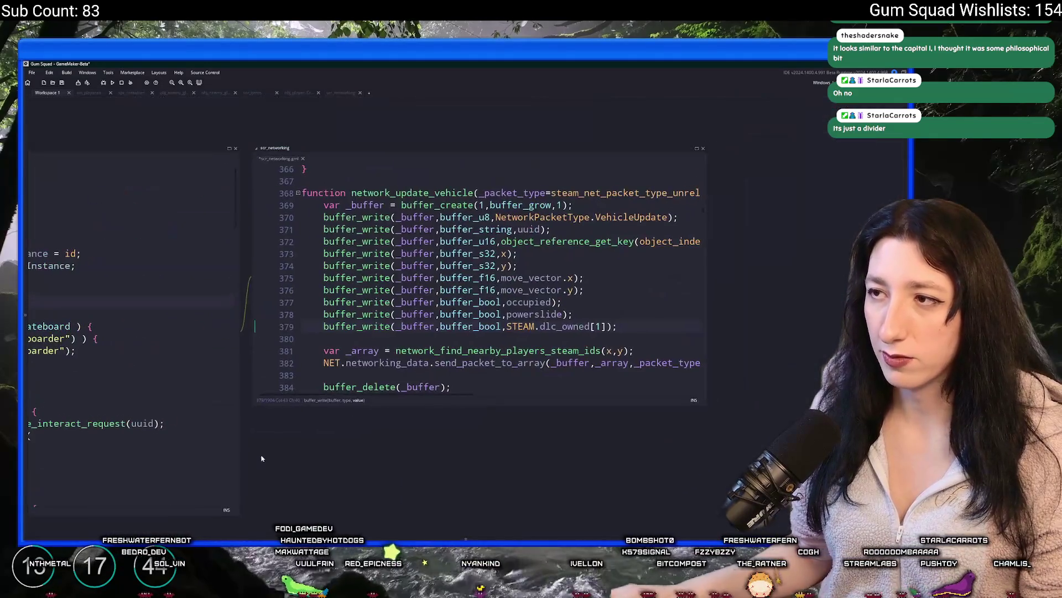
key(BackSpace)
text(0)
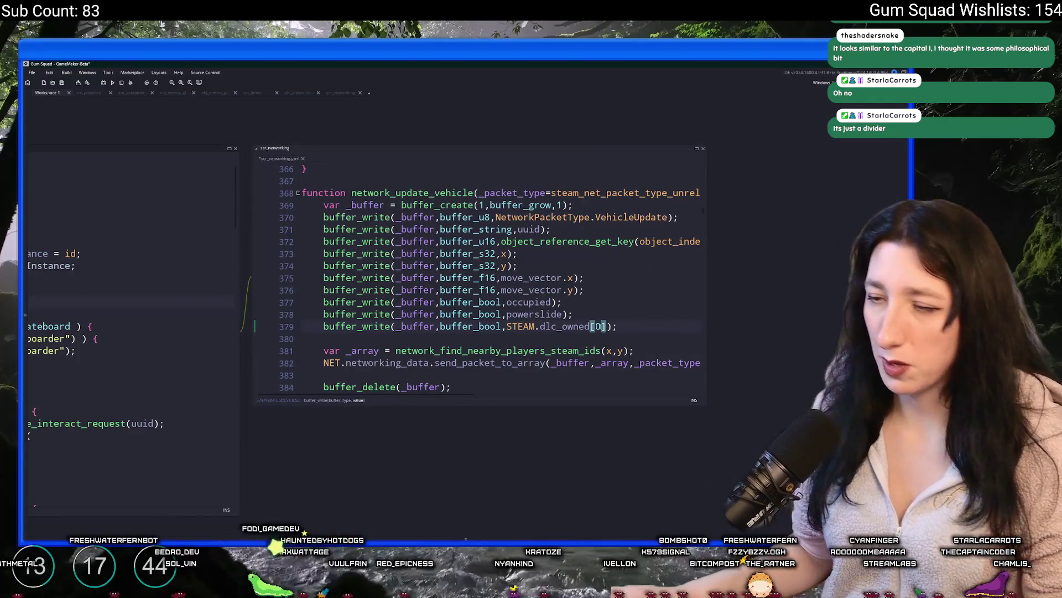
click(590, 299)
key(ctrl+s)
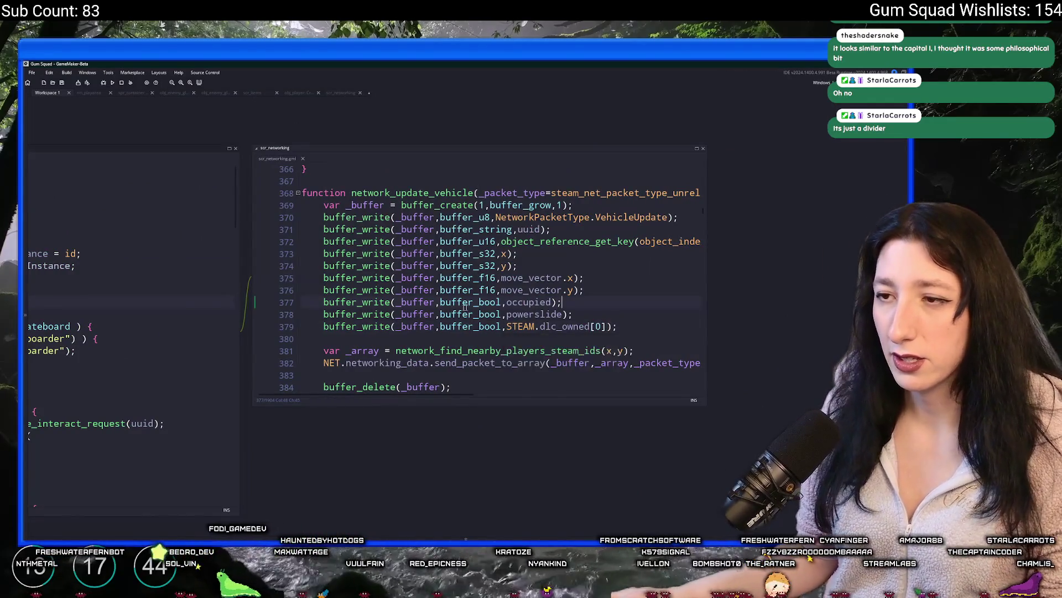
Widen the scr_networking editor and jump to the VehicleUpdate enum declaration.
scroll(567, 233, down, 1)
click(577, 267)
drag(607, 228, 825, 228)
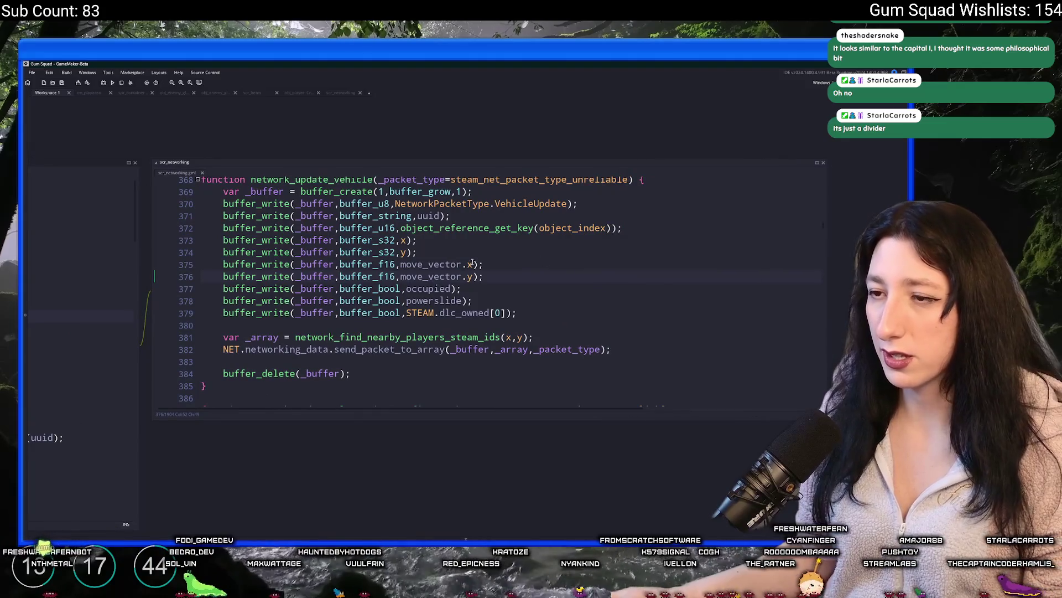
click(533, 228)
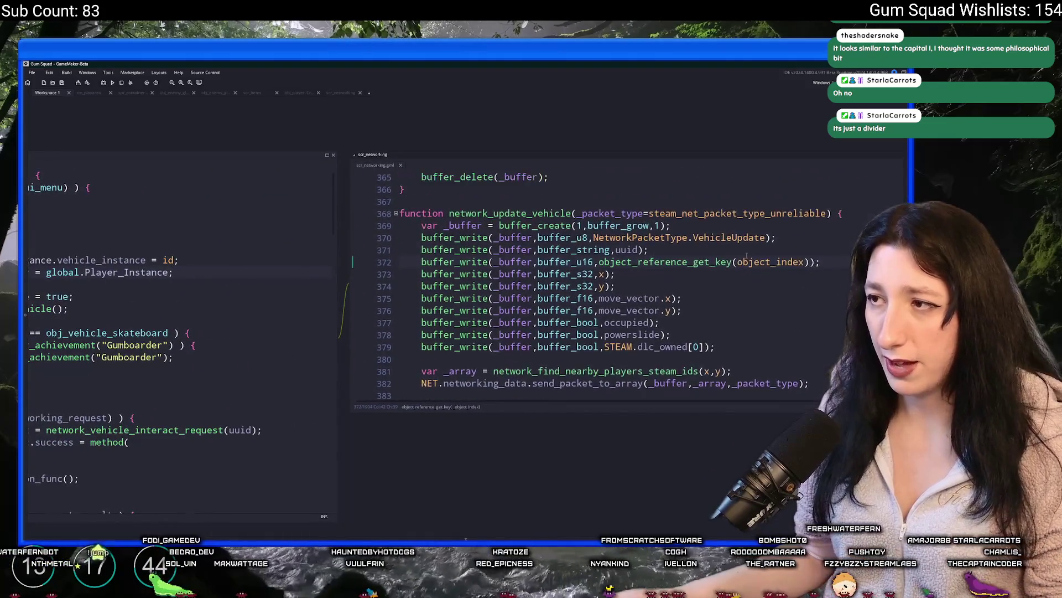
middle_click(574, 244)
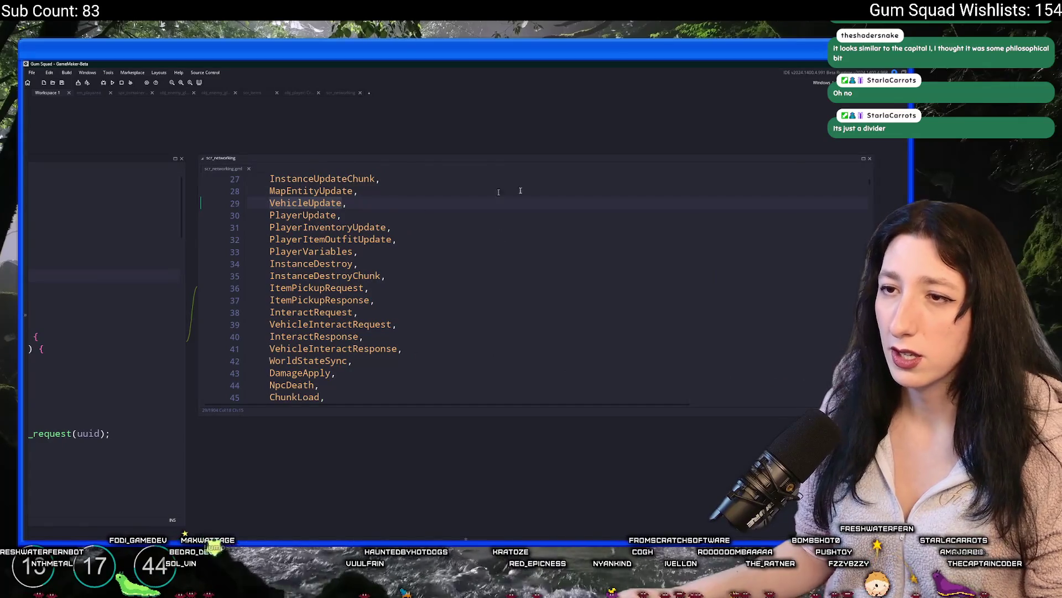
In the VehicleUpdate handler, duplicate the powerslide read as a new _dlc_mode read.
key(ctrl+f)
click(853, 187)
click(493, 317)
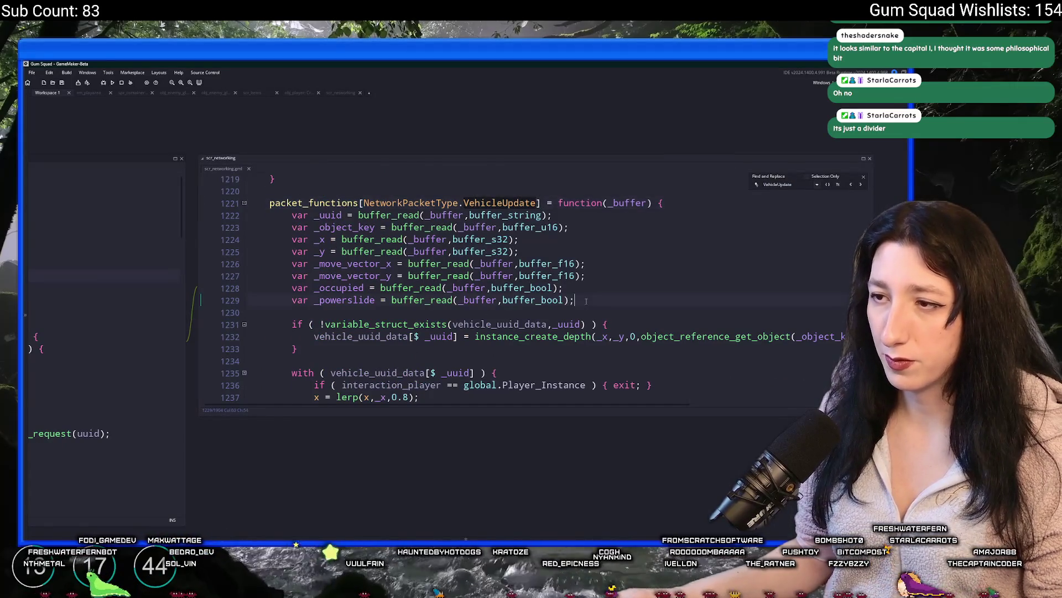
key(ctrl+d)
click(321, 313)
key(ctrl+Delete)
text(dlc)
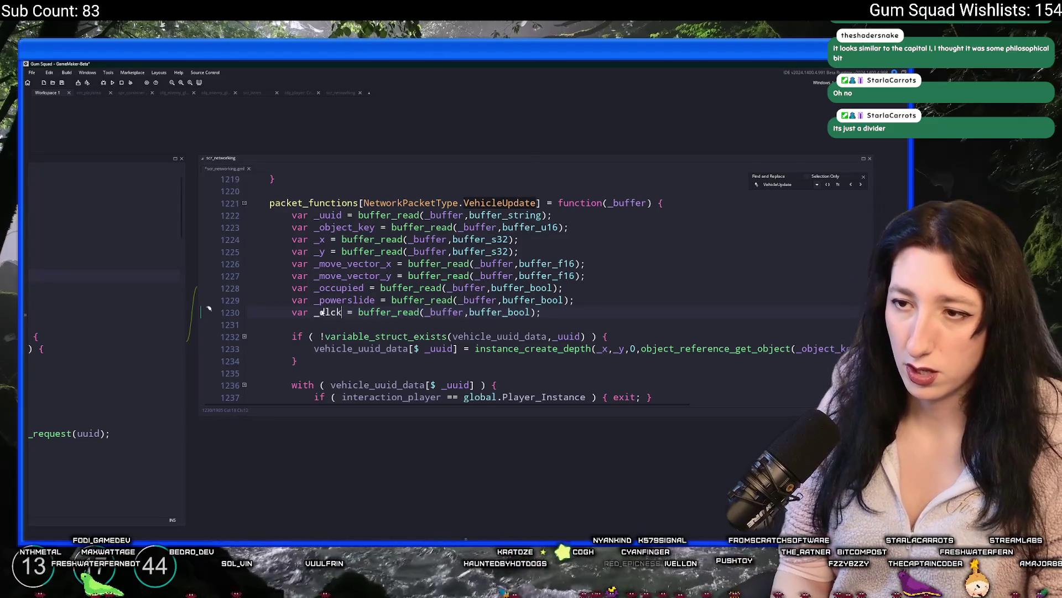
text(_mode)
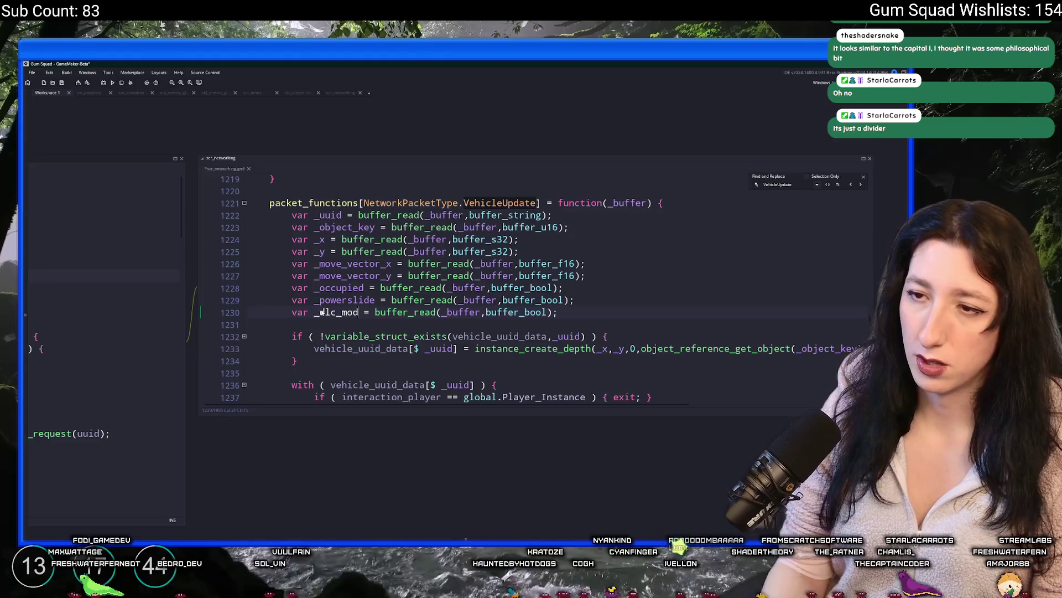
Add an if _dlc_mode check setting sprite_index to spr_vehicle_skateboard_pink.
scroll(323, 313, down, 3)
click(317, 245)
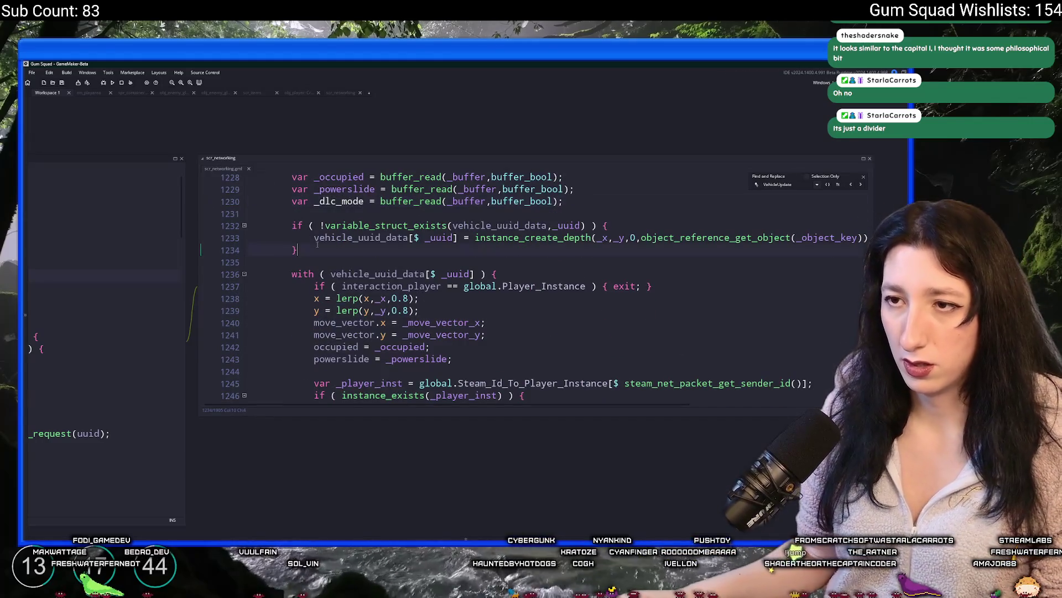
scroll(479, 325, down, 1)
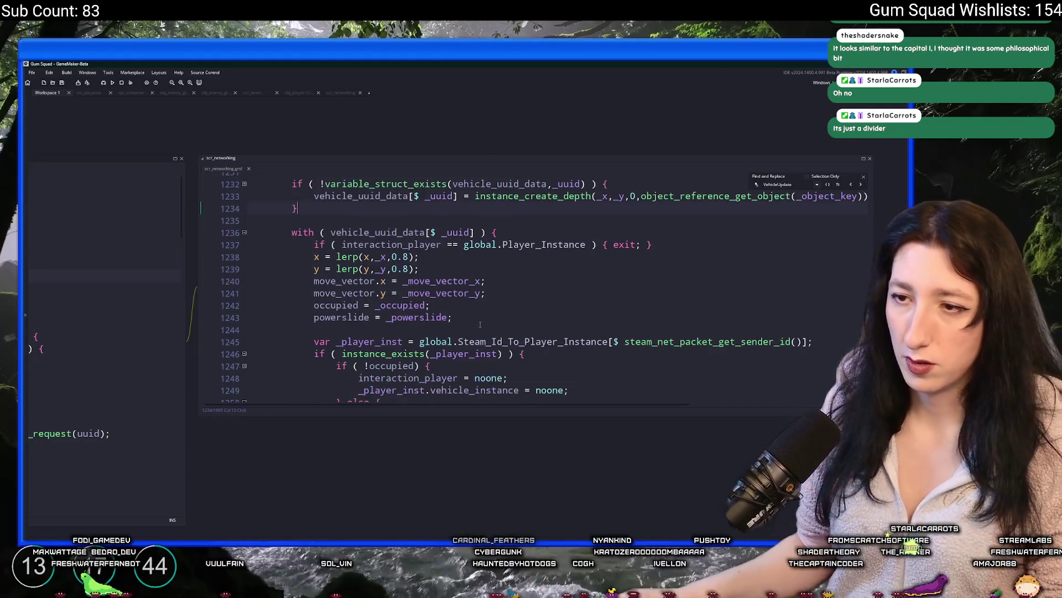
key(Return)
key(Return)
text(_dlc_mode ) {)
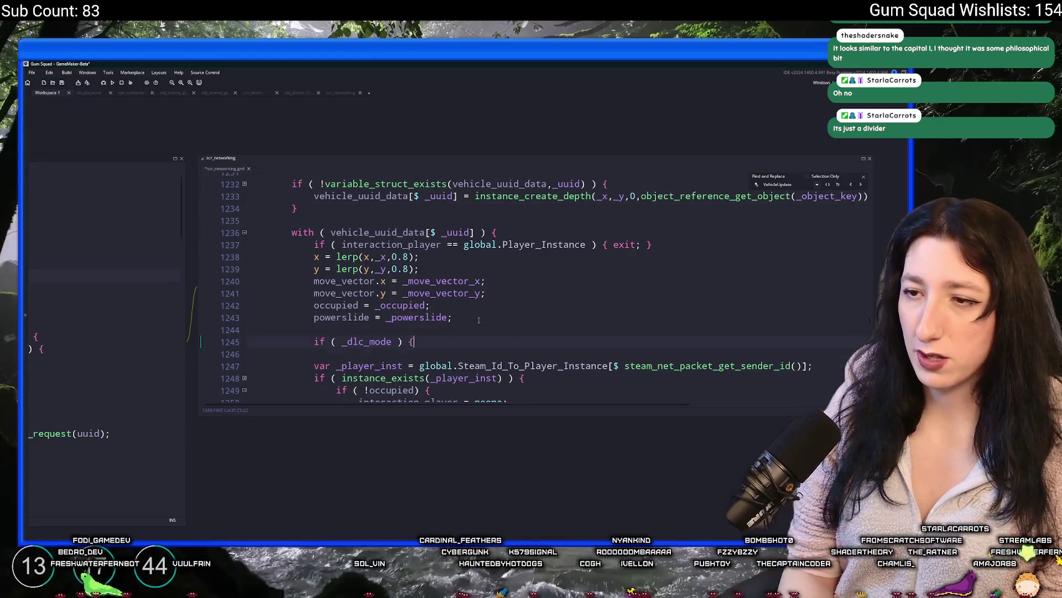
key(Return)
key(Return)
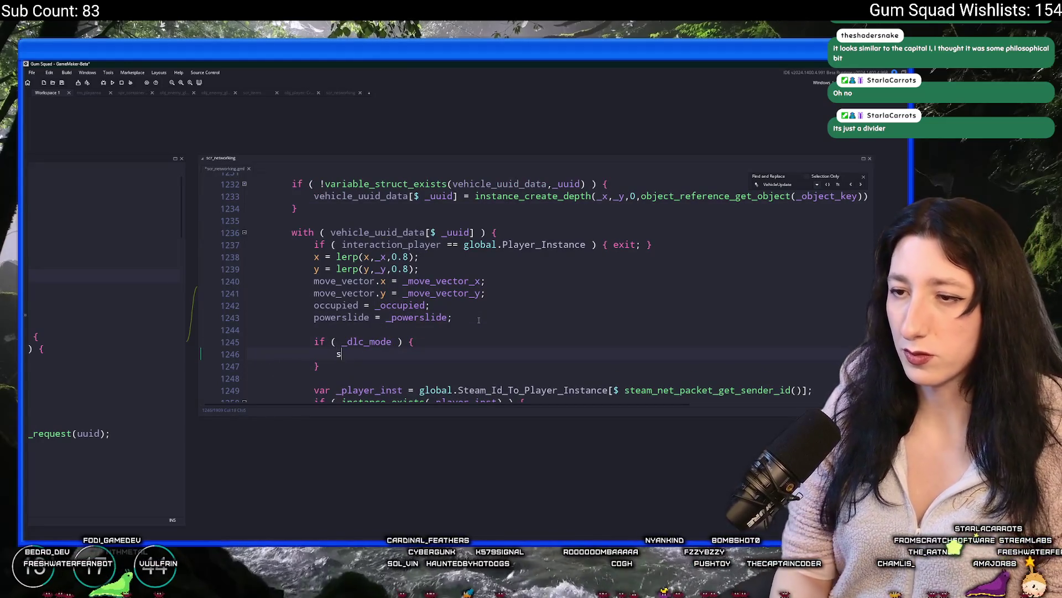
text(prite_ind)
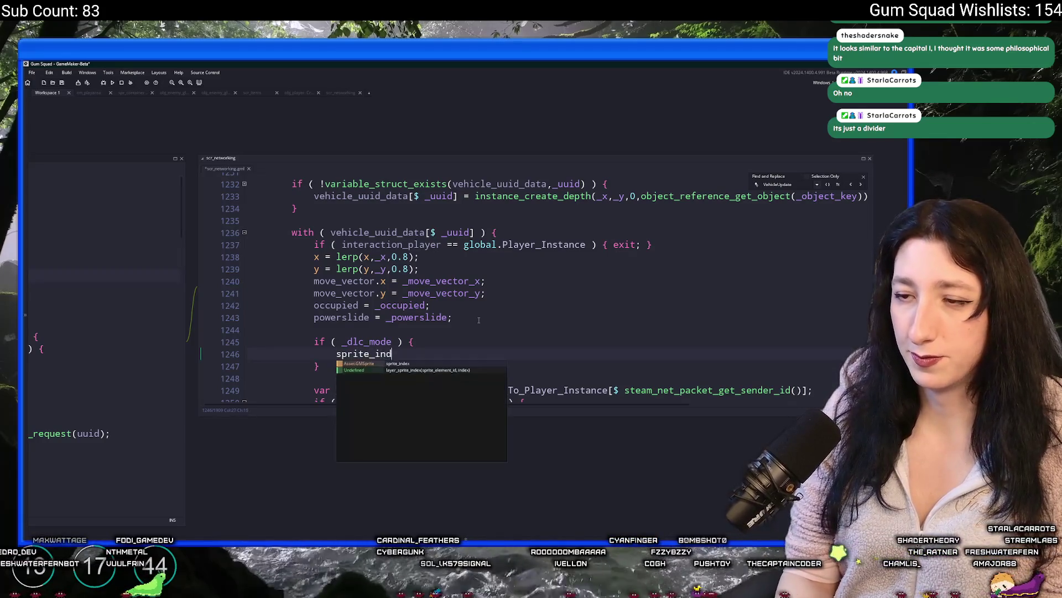
key(Tab)
text(= skateboard)
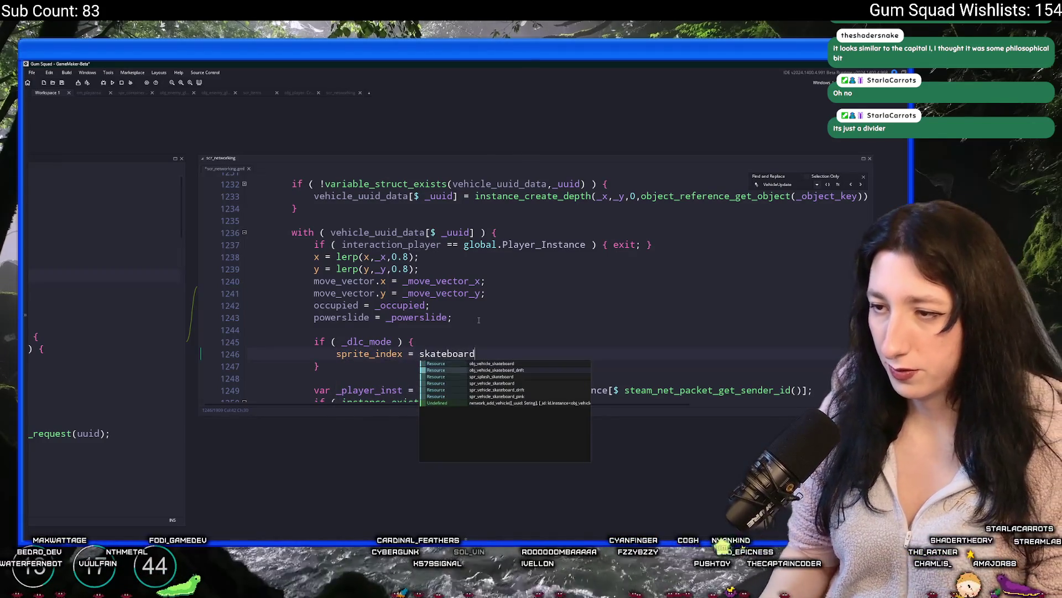
key(Tab)
text(/;)
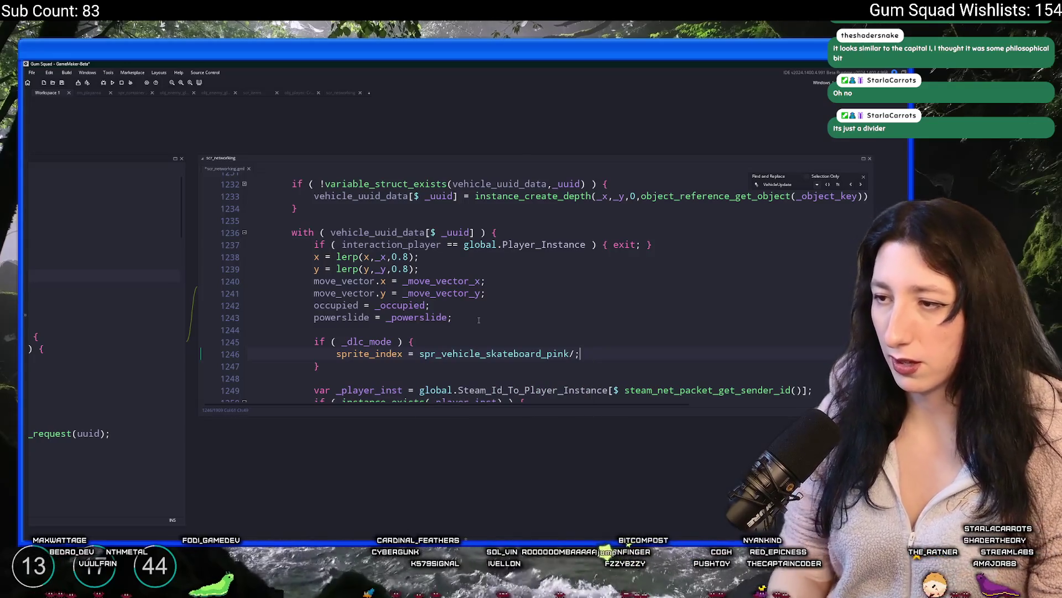
drag(617, 328, 613, 307)
click(524, 137)
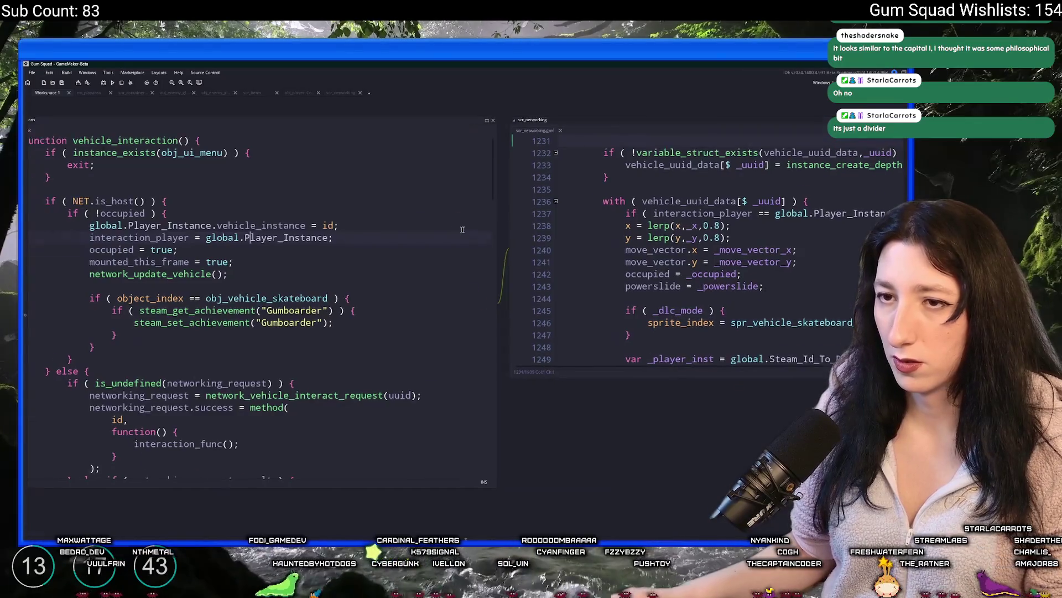
Follow vehicle_interaction through network_update_vehicle back to the VehicleUpdate packet handler.
click(170, 280)
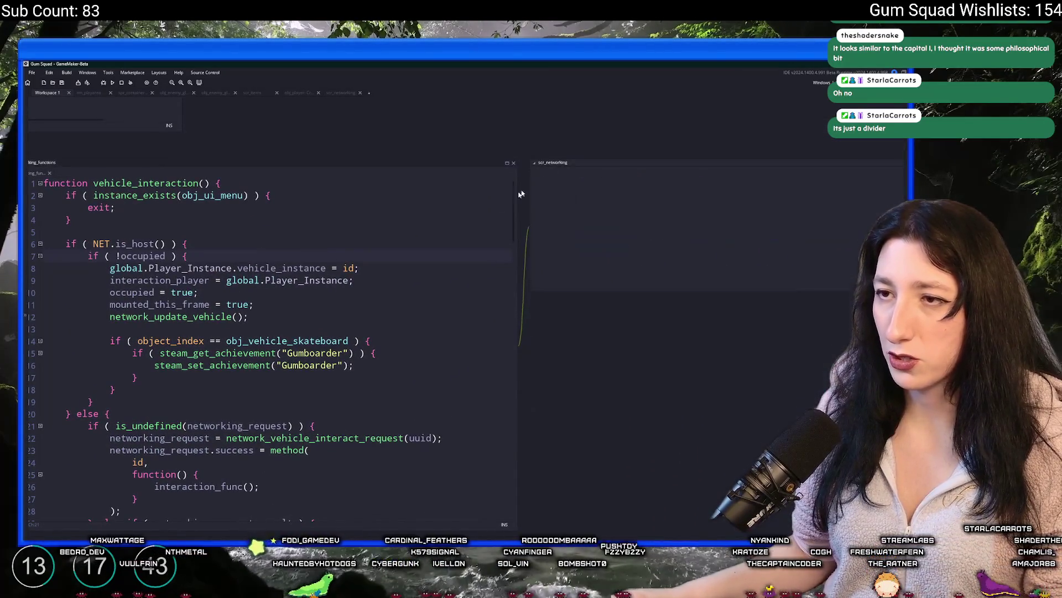
middle_click(433, 228)
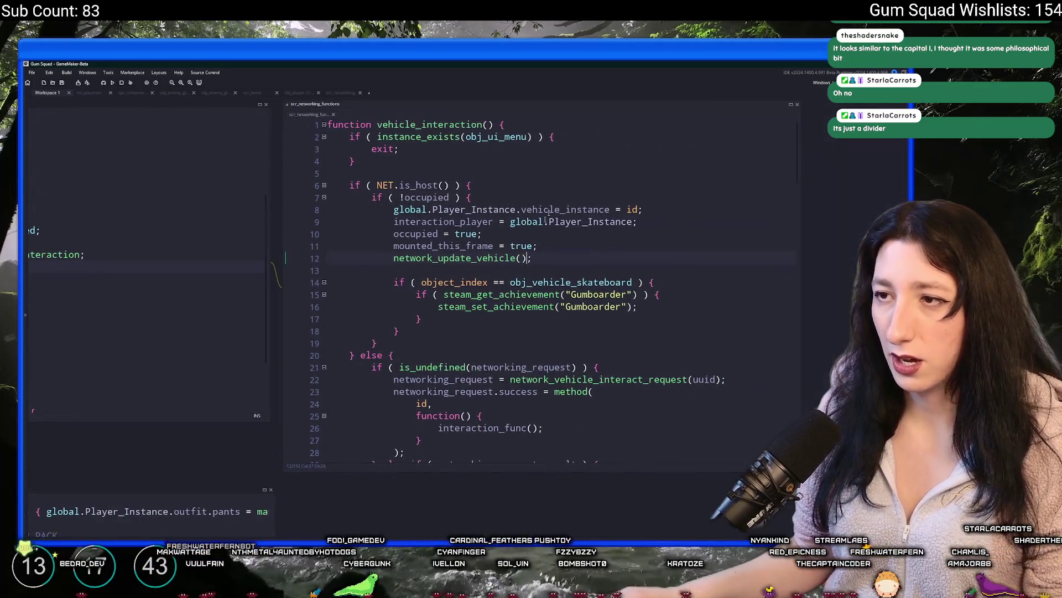
scroll(560, 321, down, 2)
scroll(447, 190, up, 2)
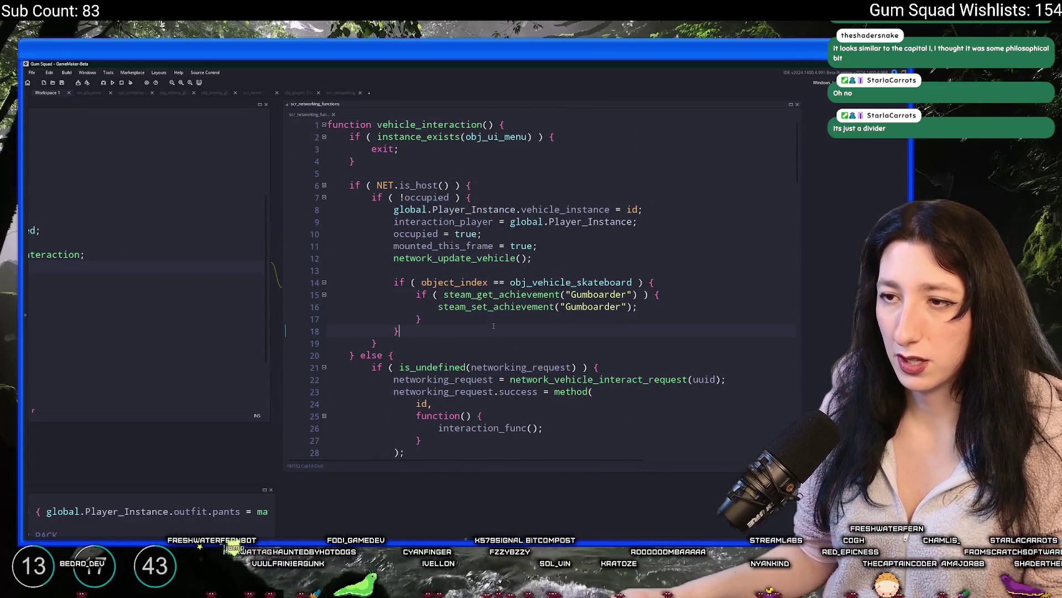
middle_click(454, 258)
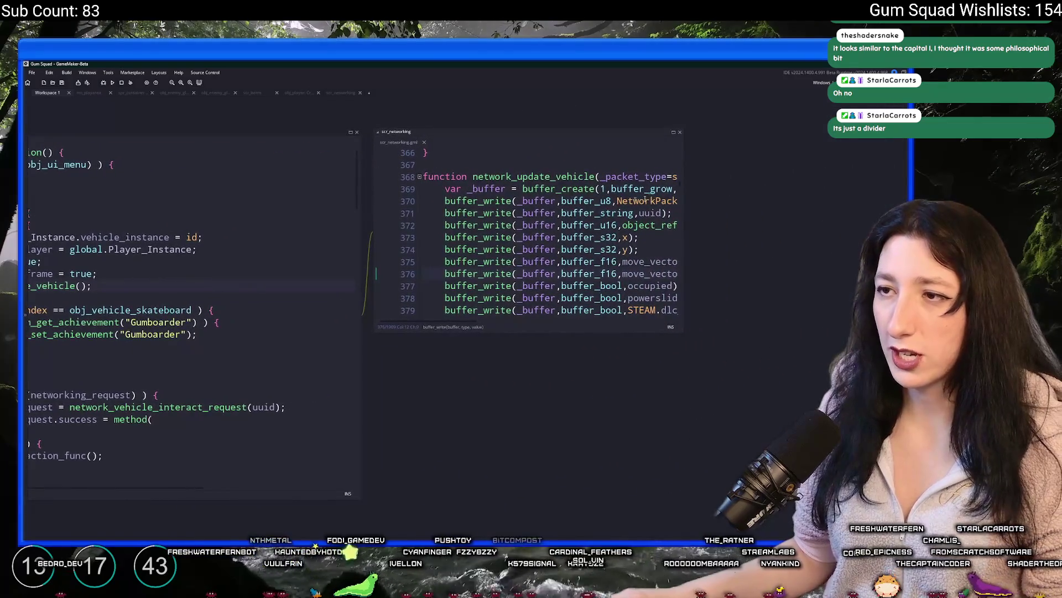
click(605, 231)
double_click(600, 223)
key(ctrl+f)
click(633, 180)
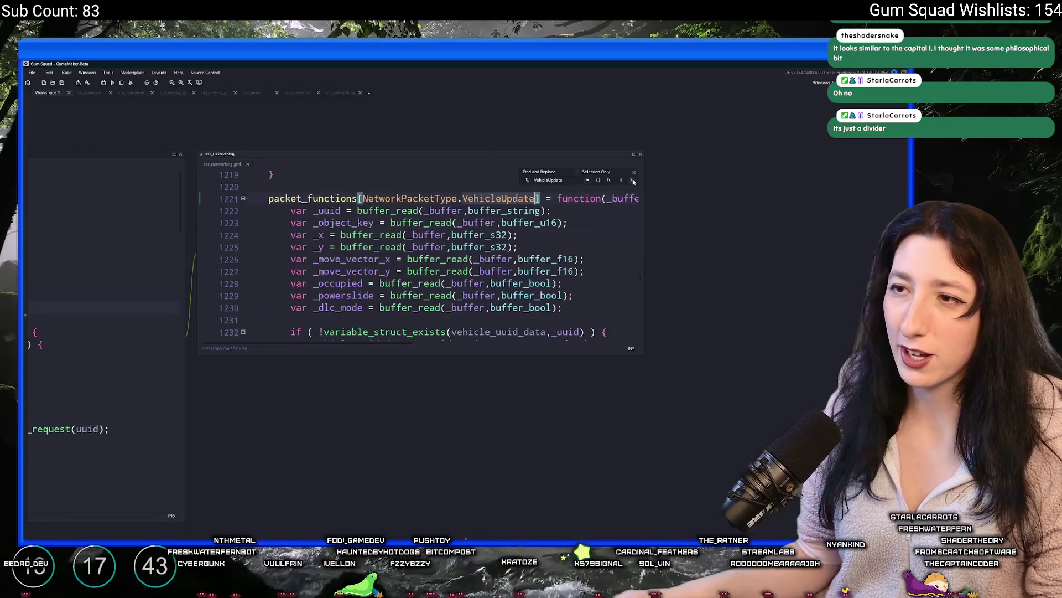
key(Escape)
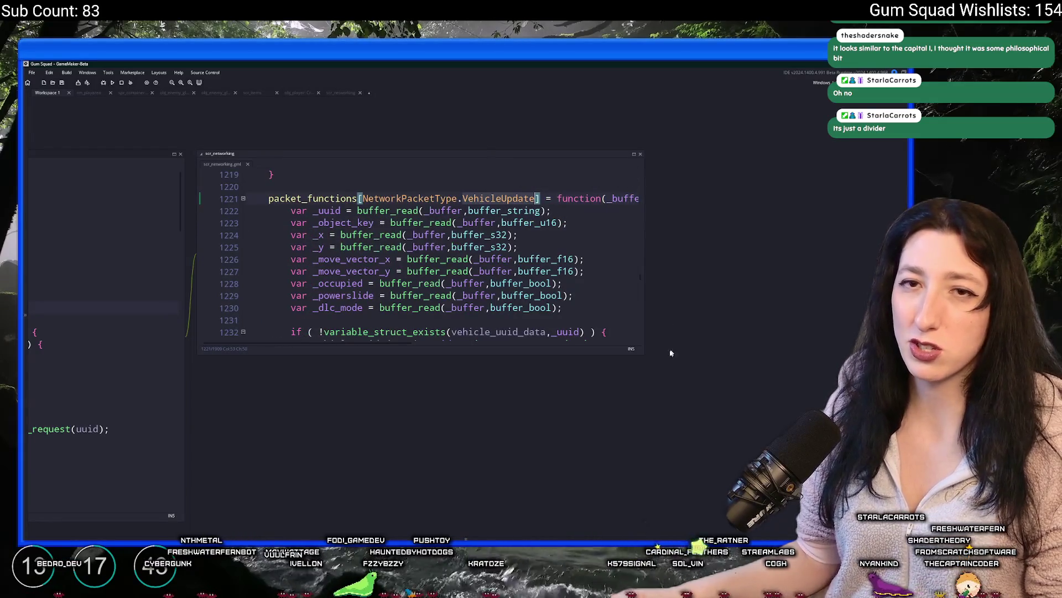
Add an else branch setting sprite_index to the plain spr_vehicle_skateboard.
drag(643, 352, 772, 489)
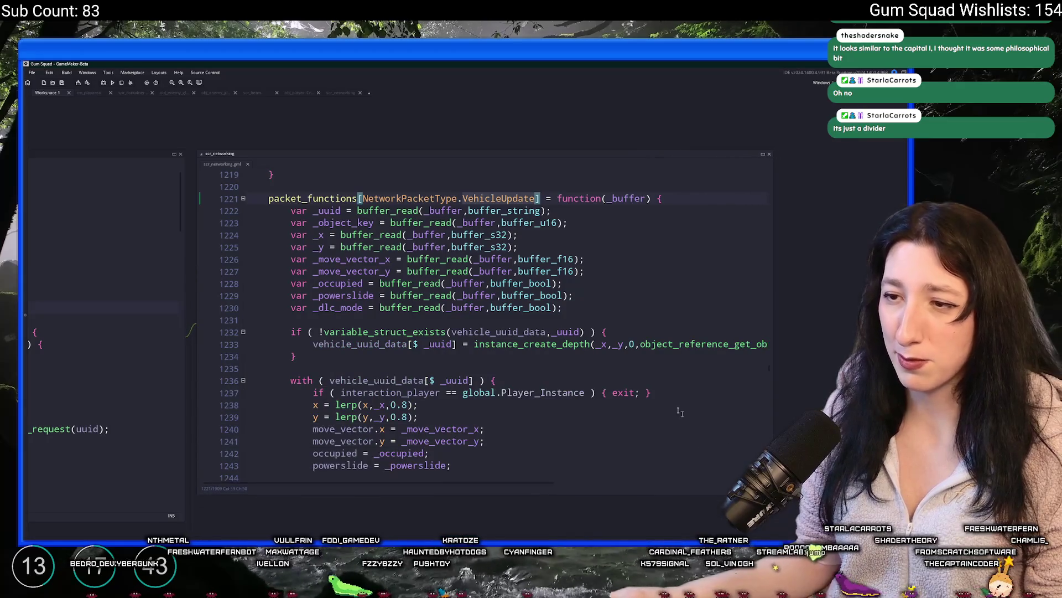
scroll(563, 384, down, 3)
text(})
click(563, 384)
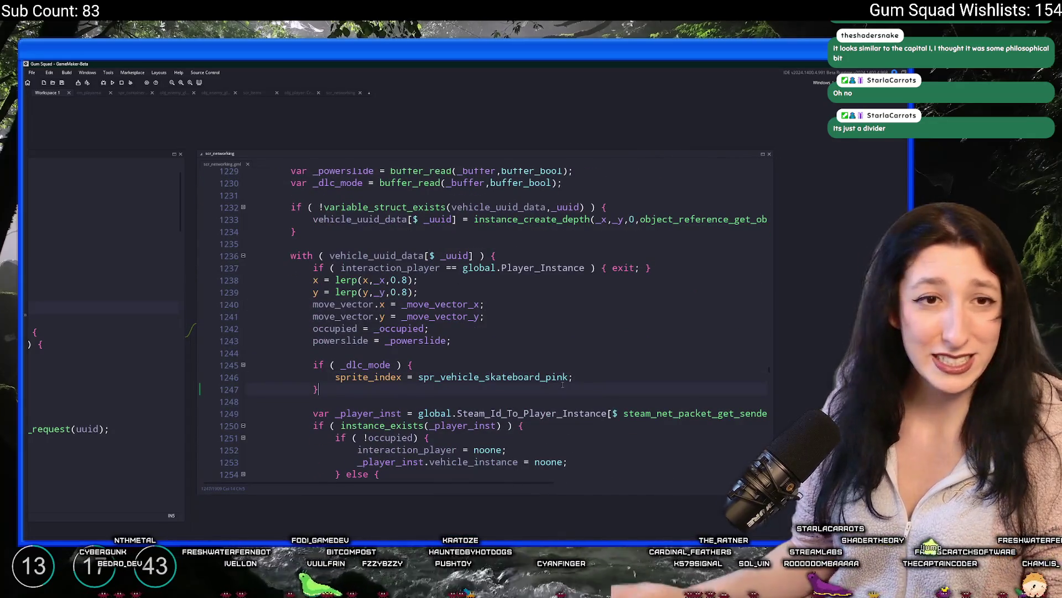
text(else {)
key(Return)
drag(574, 378, 333, 379)
key(ctrl+c)
click(376, 391)
key(Return)
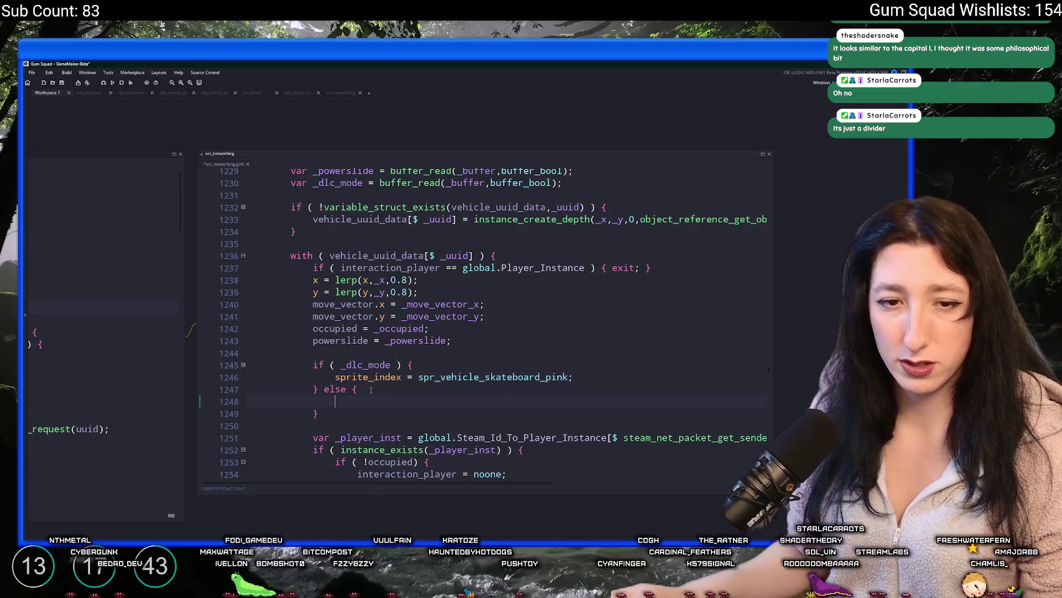
key(ctrl+v)
key(Left)
key(BackSpace)
key(BackSpace)
key(BackSpace)
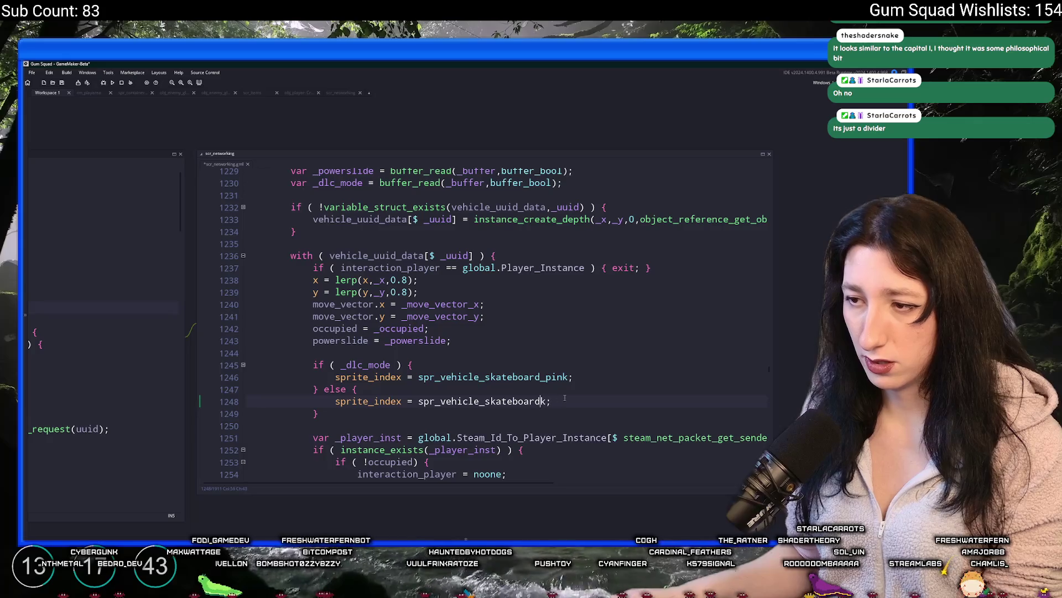
Select the if/else sprite block and switch to the vehicle_interaction tab.
click(340, 412)
mouse_move(340, 413)
mouse_down()
mouse_move(311, 340)
mouse_move(312, 365)
mouse_up()
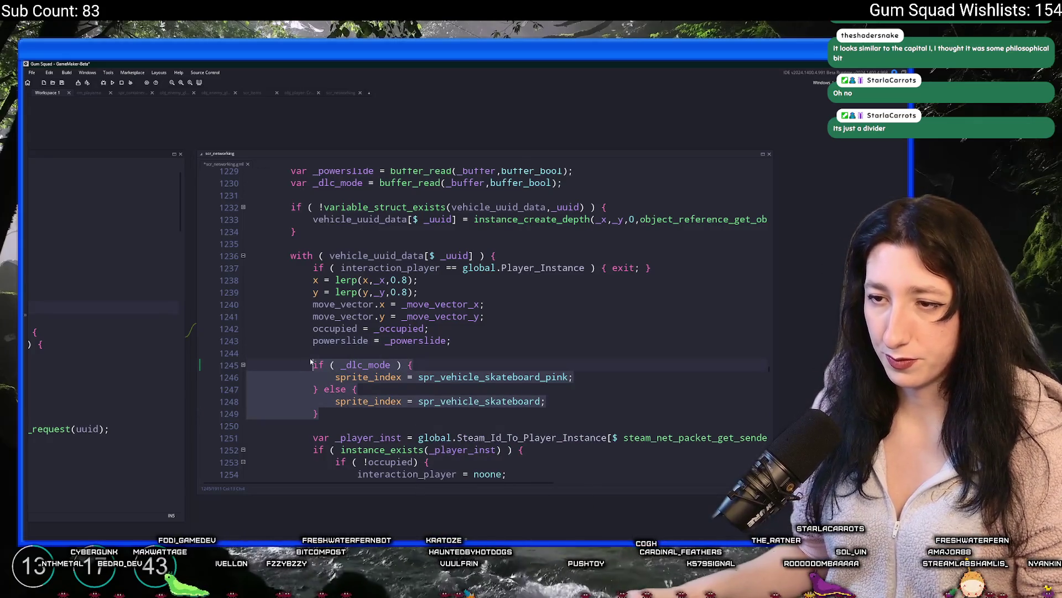
scroll(227, 174, up, 2)
key(ctrl+Tab)
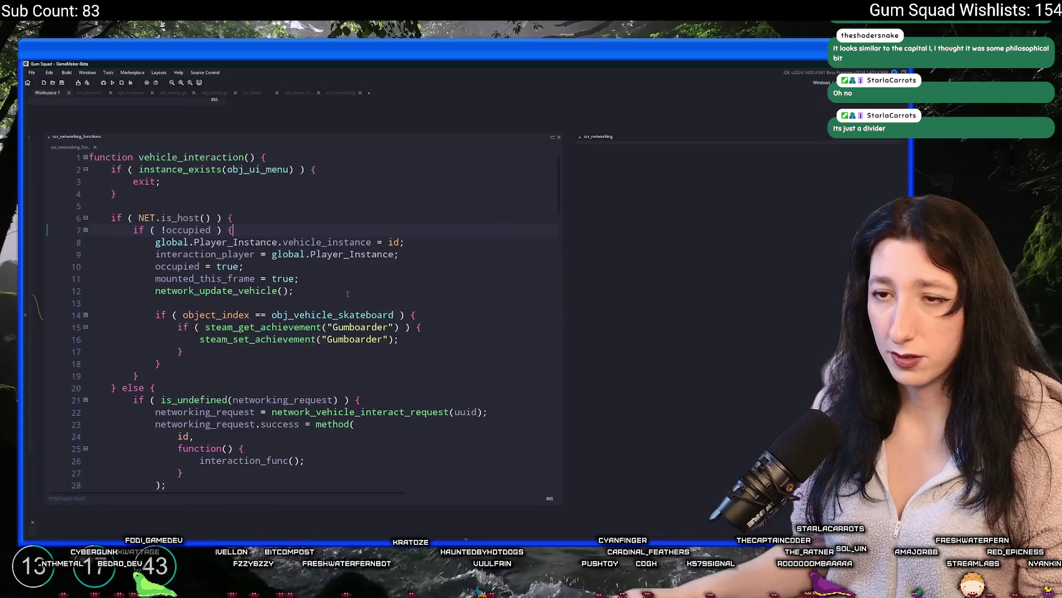
Paste the sprite if/else after the network_update_vehicle call, conditioned on STEAM.dlc_owned[0].
scroll(554, 277, down, 3)
scroll(470, 299, up, 3)
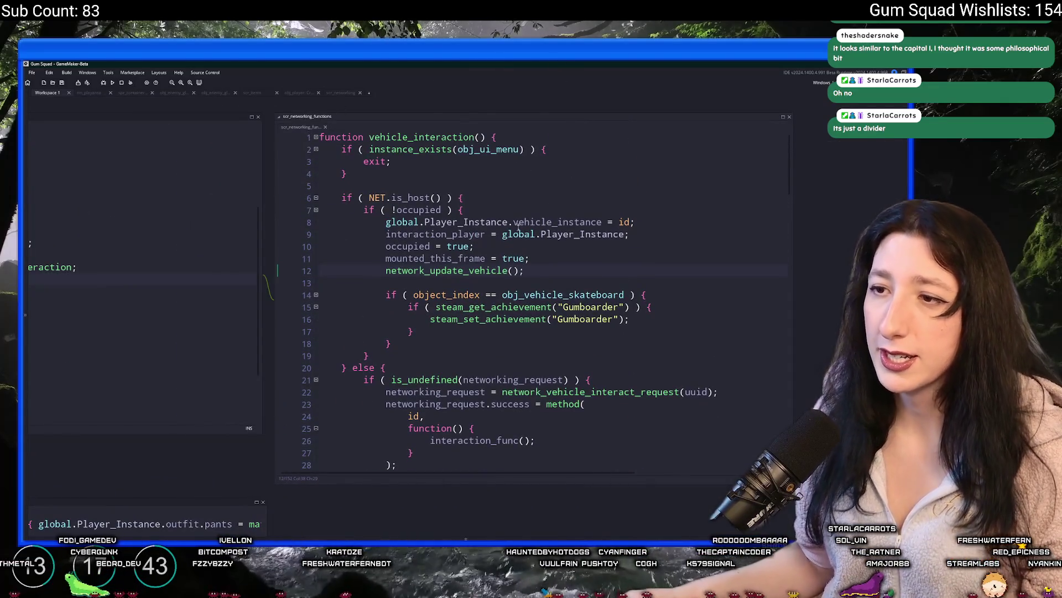
key(Return)
key(Return)
key(ctrl+v)
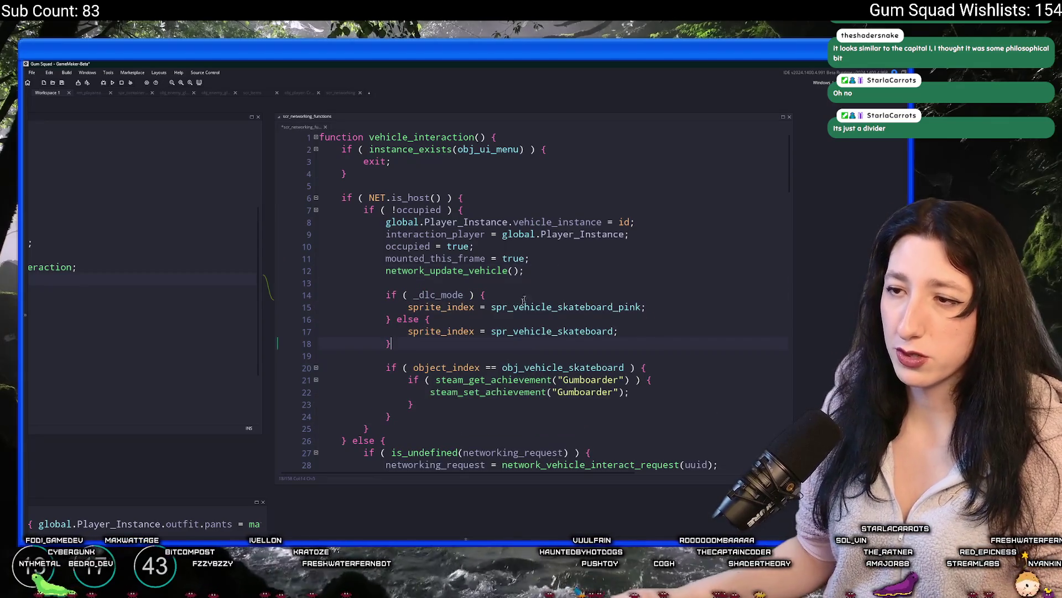
double_click(447, 295)
text(STEA)
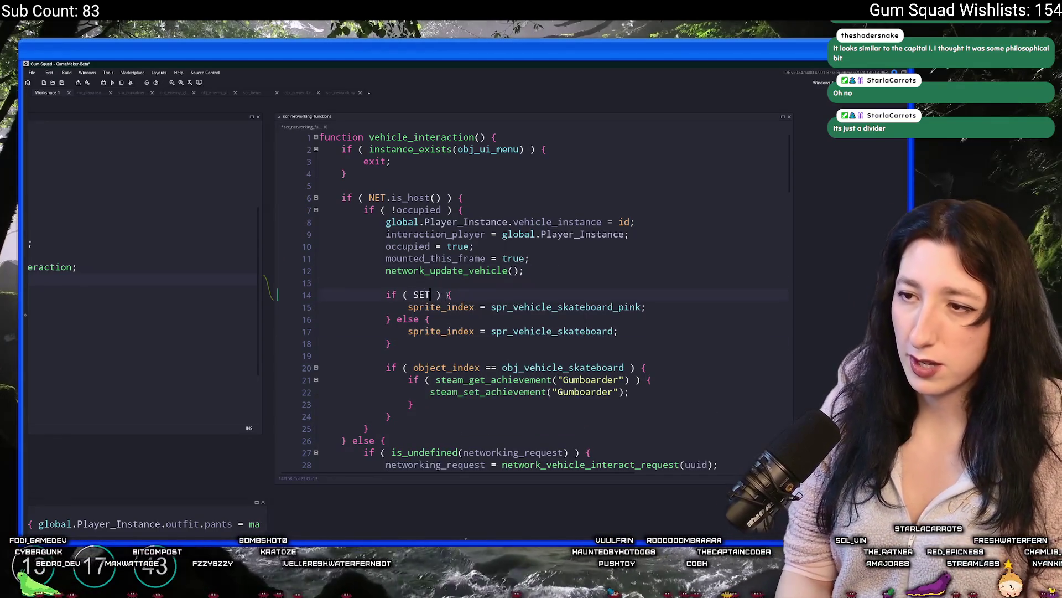
text(M.ik)
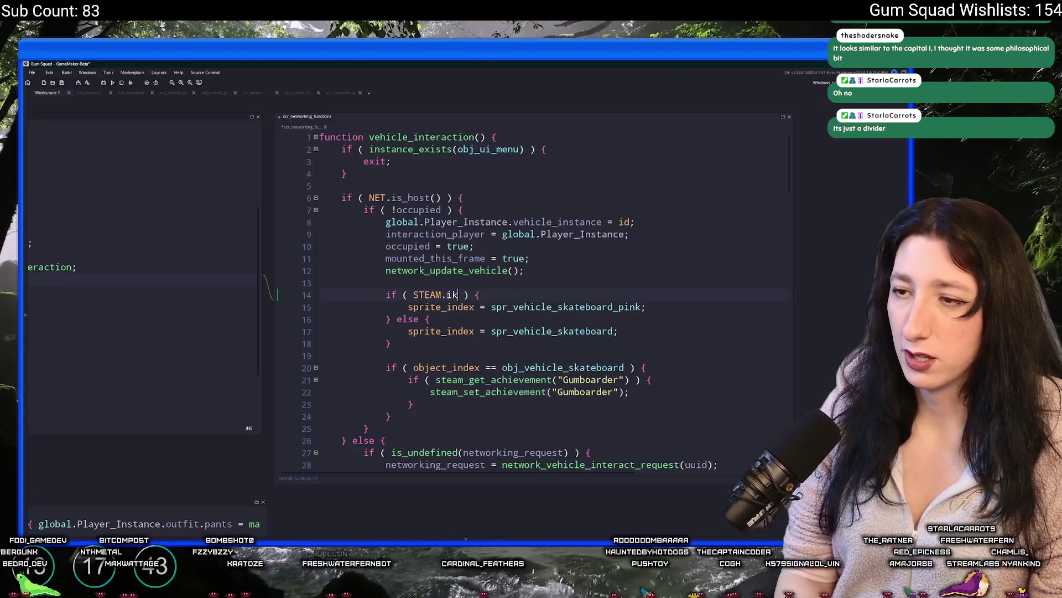
text(dlc_owne)
key(Return)
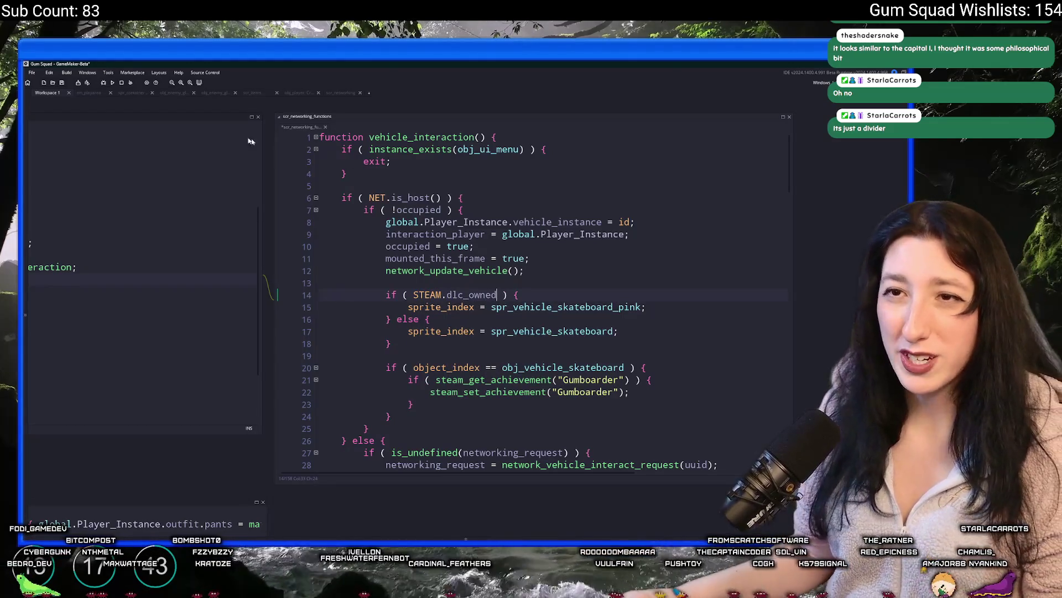
scroll(493, 219, down, 15)
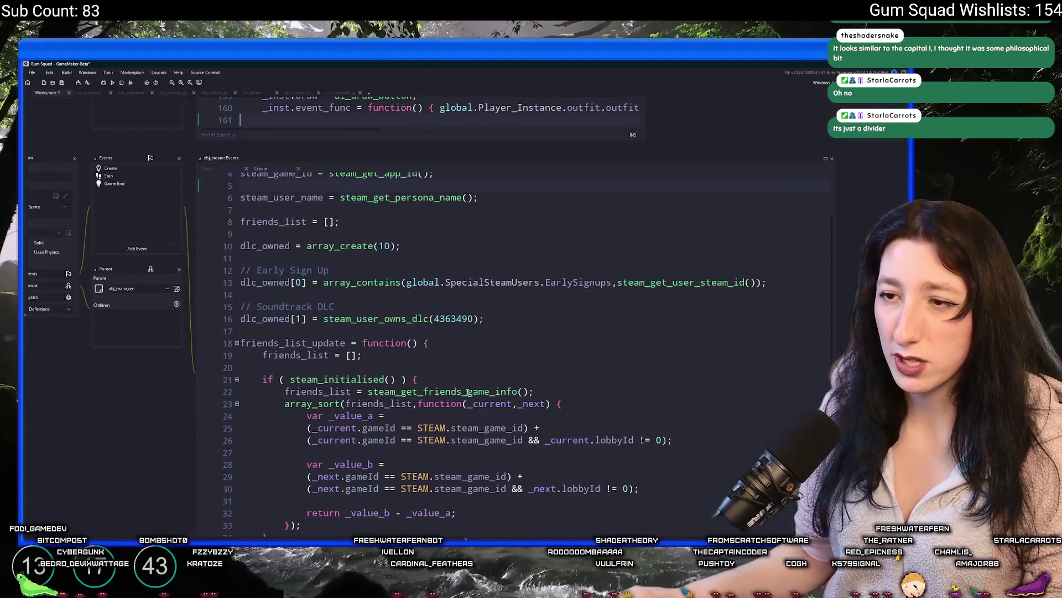
scroll(493, 220, up, 10)
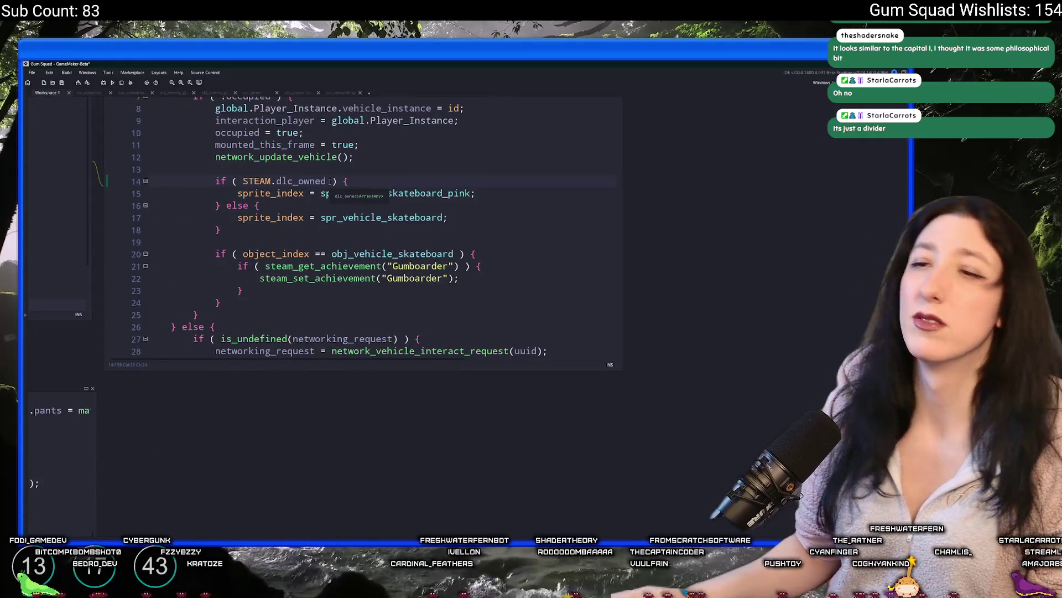
text(()
scroll(329, 181, up, 3)
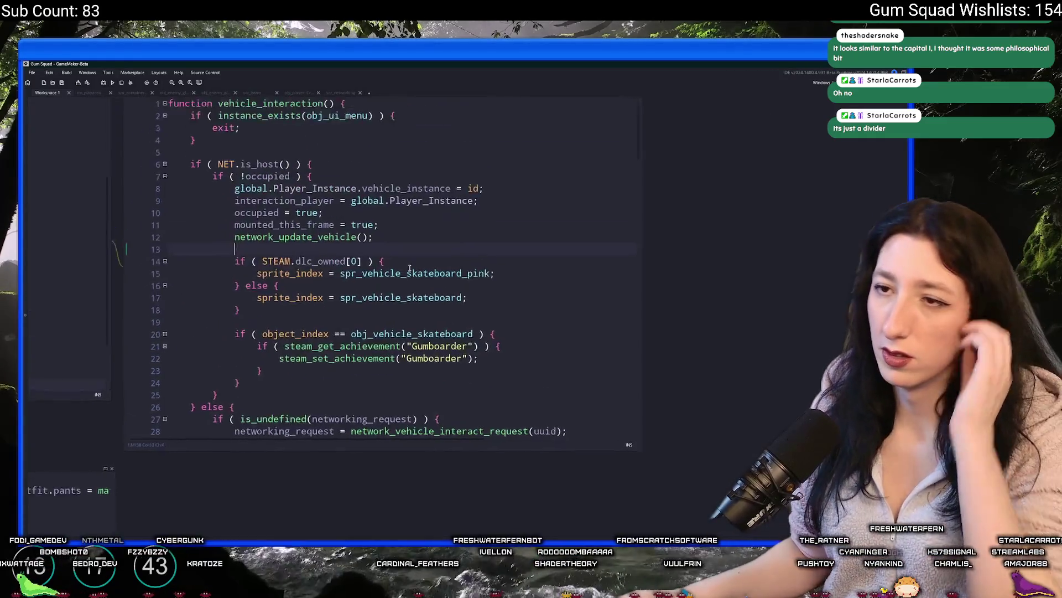
Check the dlc_owned packet write on line 379 of network_update_vehicle.
middle_click(349, 306)
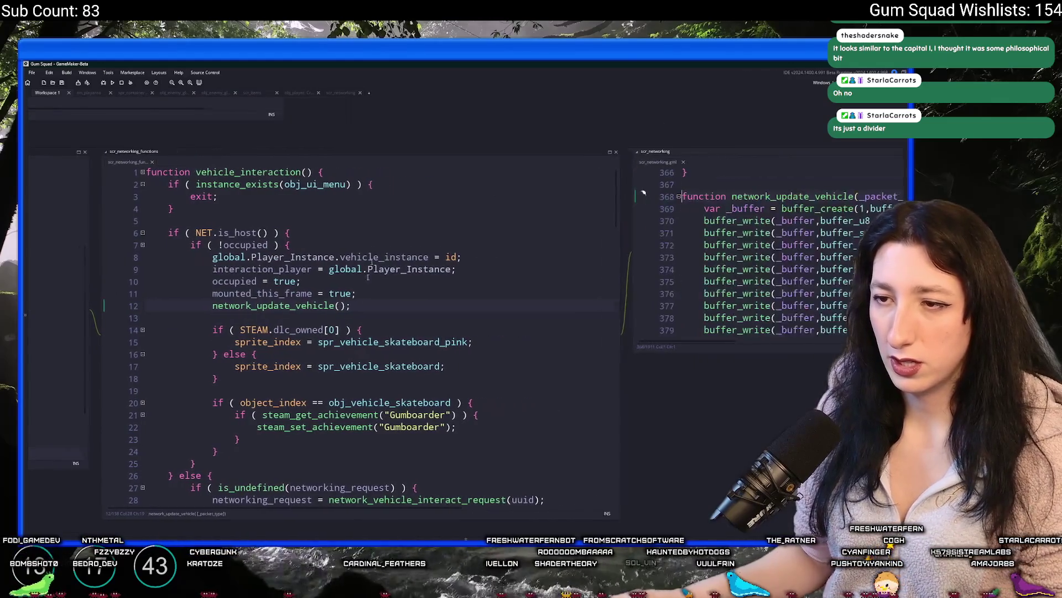
click(567, 292)
key(End)
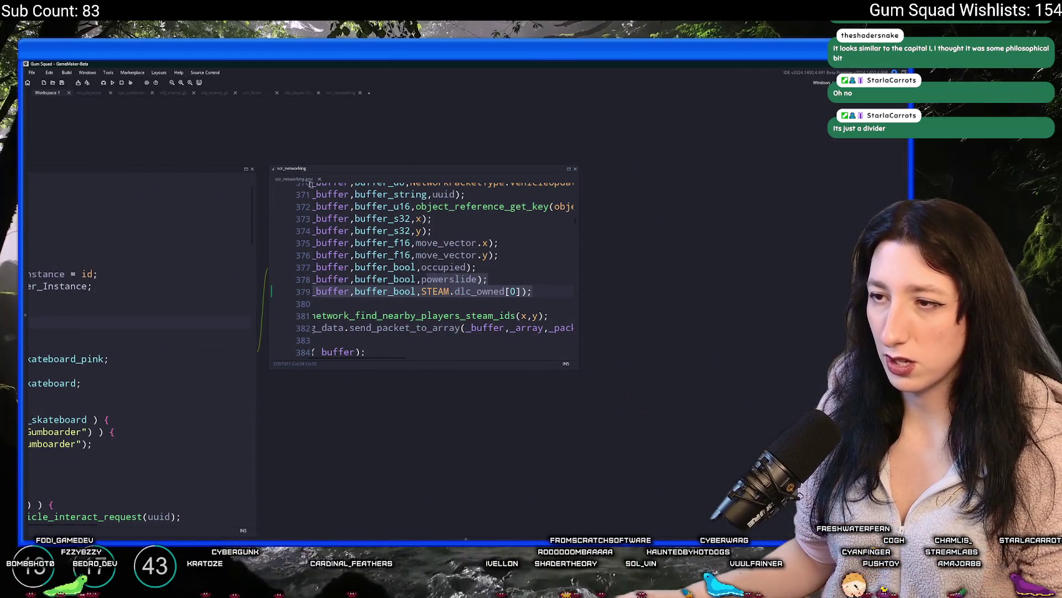
click(319, 180)
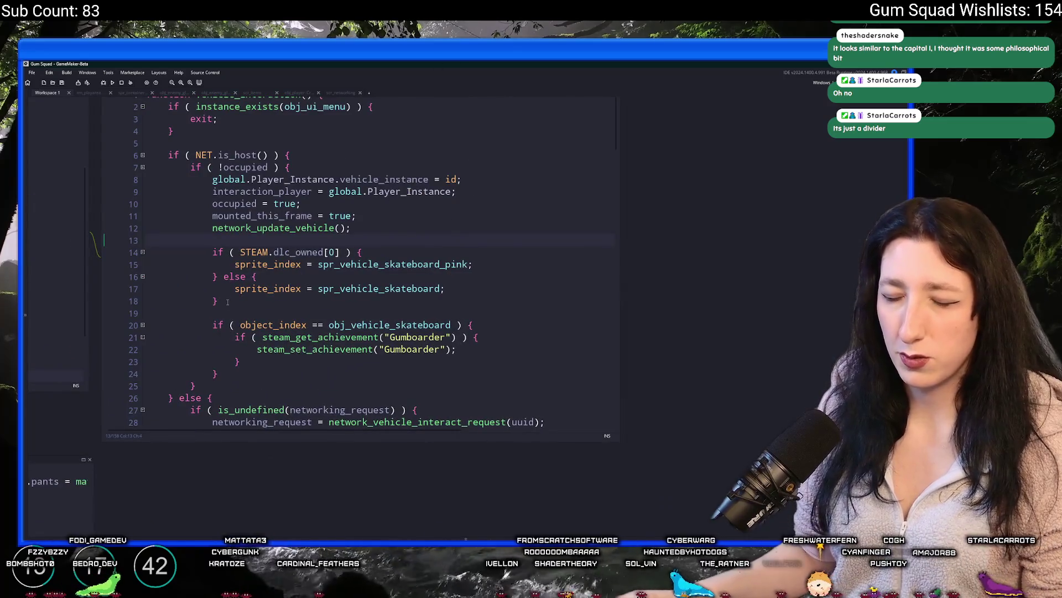
Paste the sprite if/else into the networked-request branch after line 41 and indent it.
drag(228, 301, 213, 253)
scroll(292, 264, down, 7)
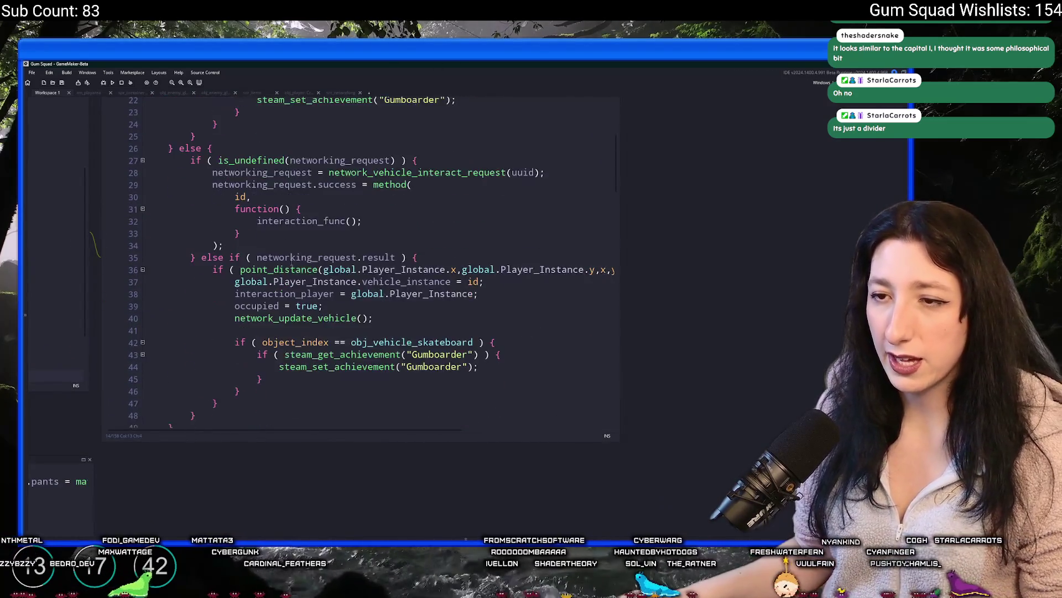
scroll(292, 263, down, 1)
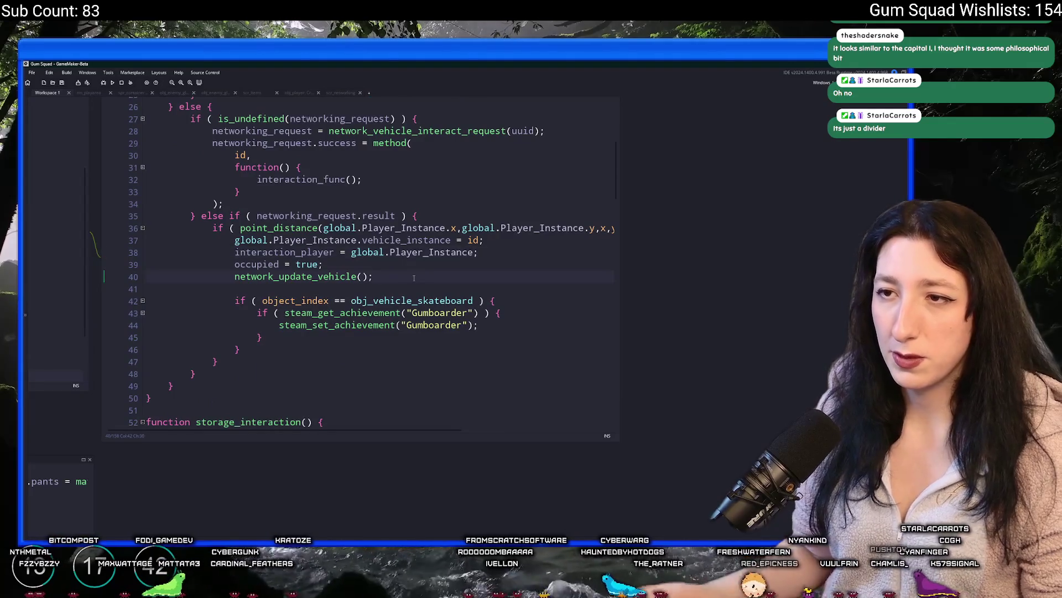
key(ctrl+v)
drag(233, 351, 149, 309)
key(Tab)
click(238, 277)
scroll(190, 239, down, 3)
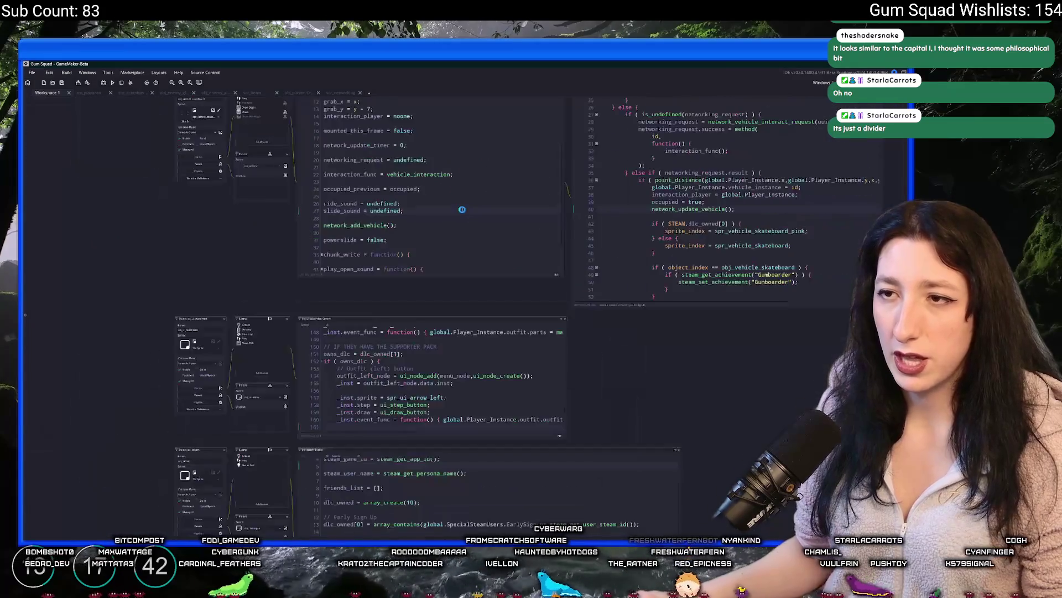
Place an obj_vehicle_skateboard instance beside the sand patch in rm_playarea, then run with F5.
click(90, 94)
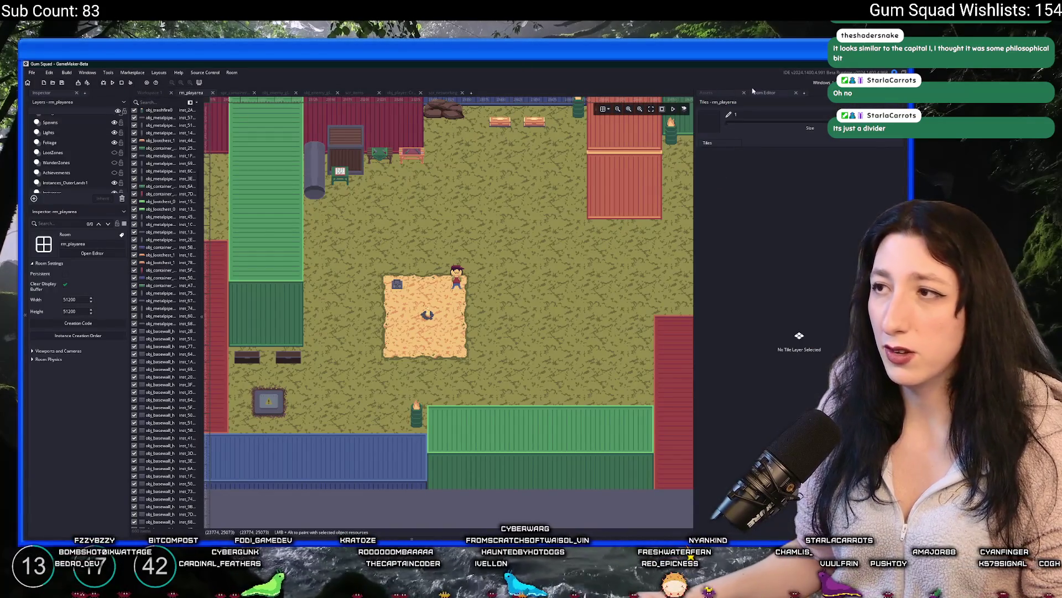
click(723, 100)
scroll(675, 214, right, 5)
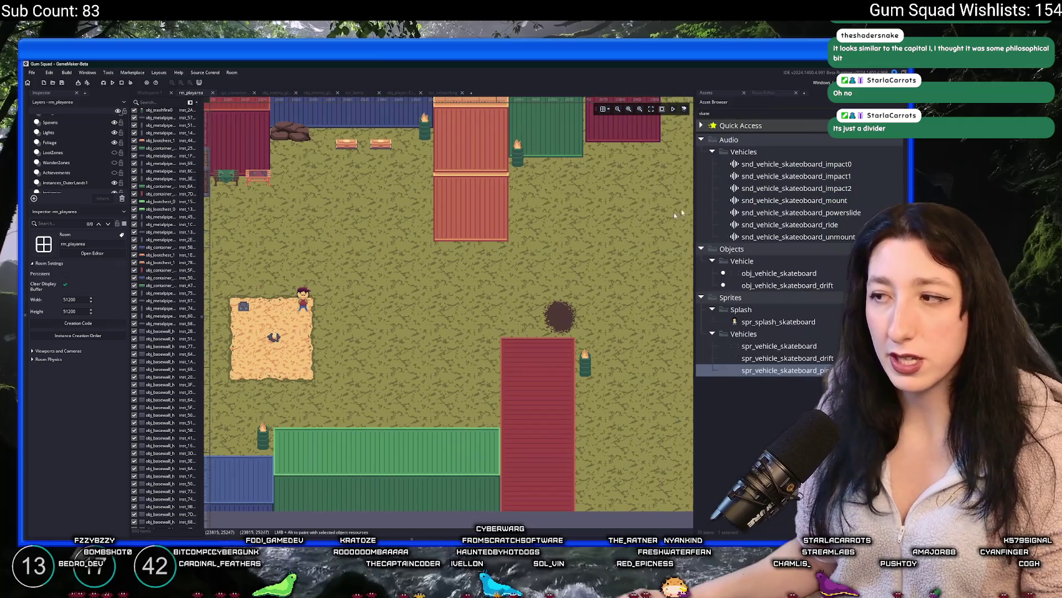
click(803, 113)
click(763, 273)
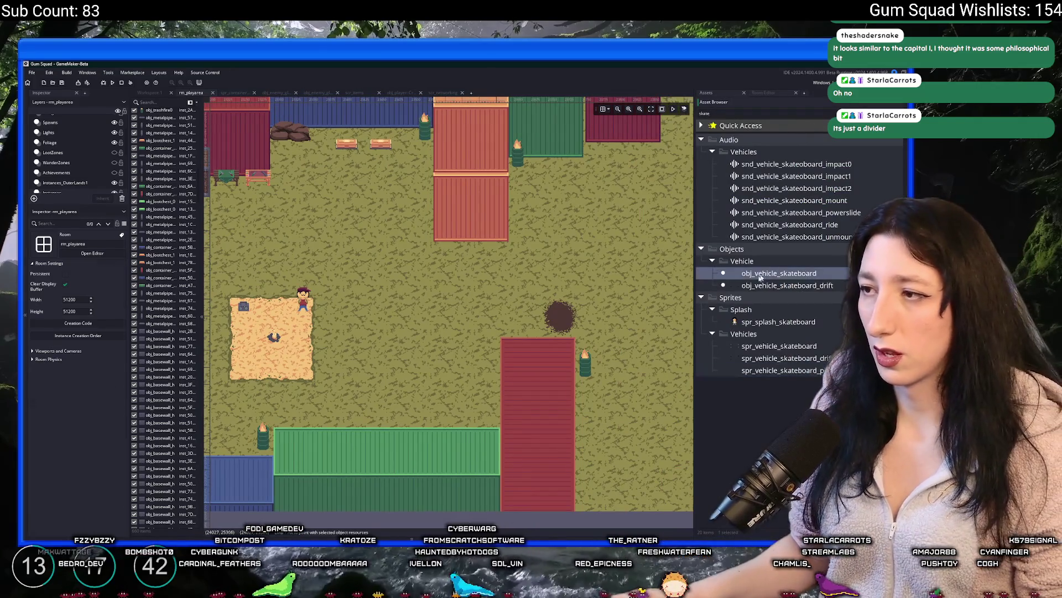
scroll(98, 148, down, 2)
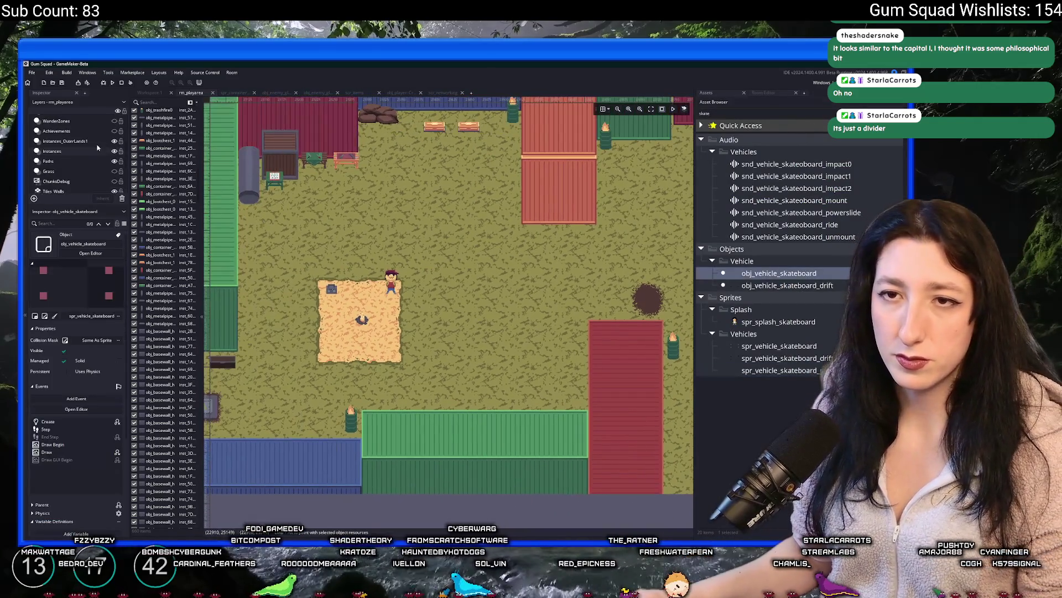
alt+click(374, 229)
key(F5)
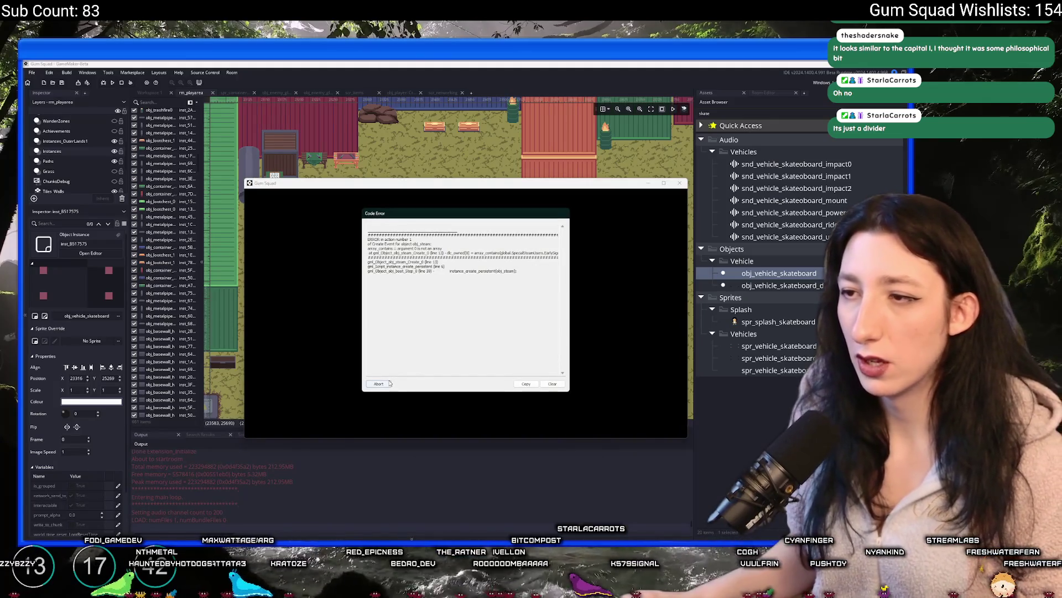
Abort the crashed game and open obj_steam's Create code via the asset search.
click(389, 382)
key(ctrl+t)
text(obj_)
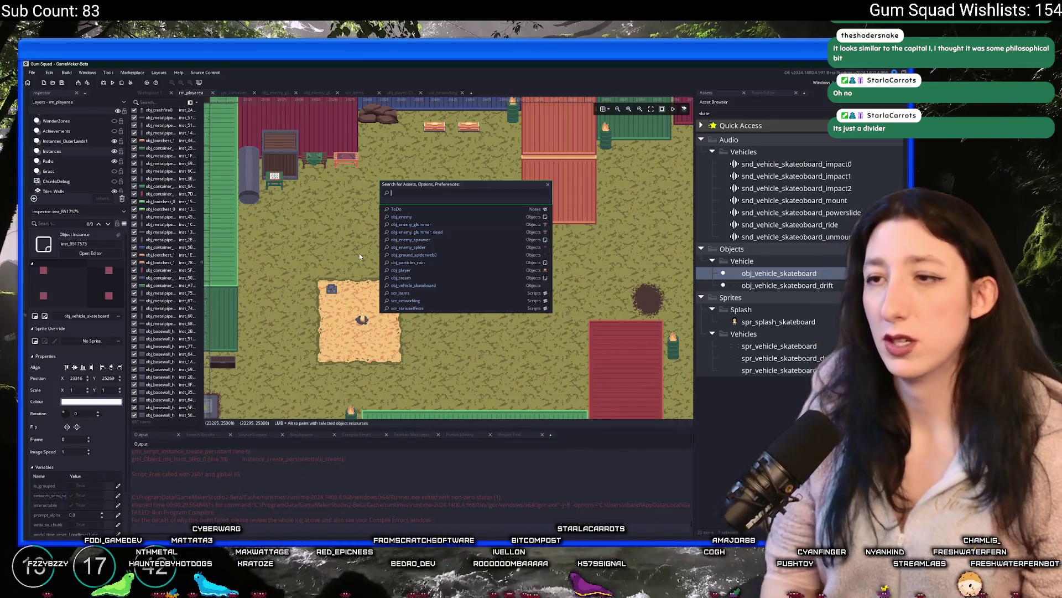
text(steam)
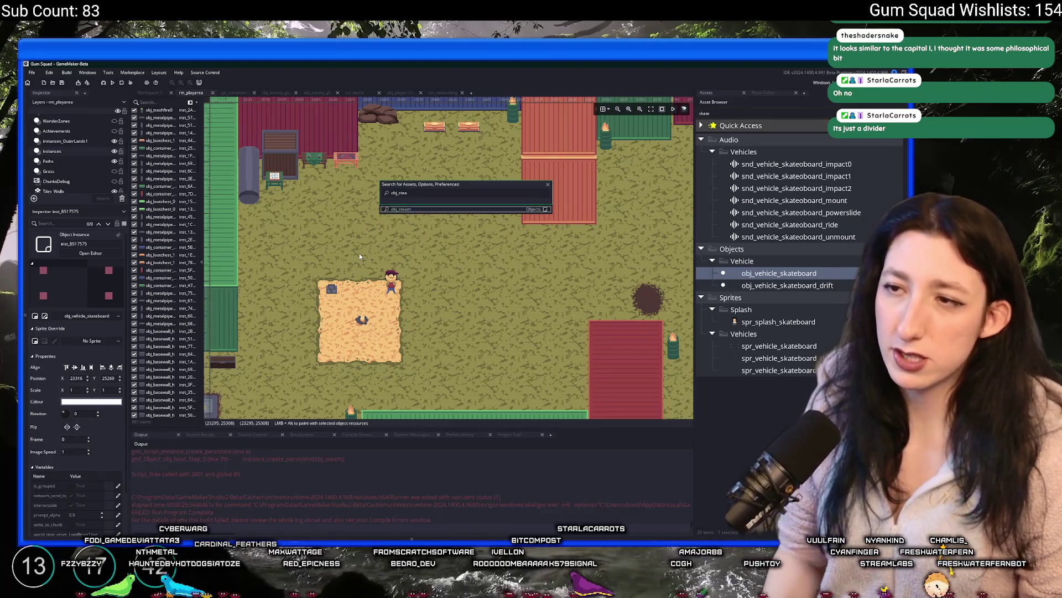
key(Return)
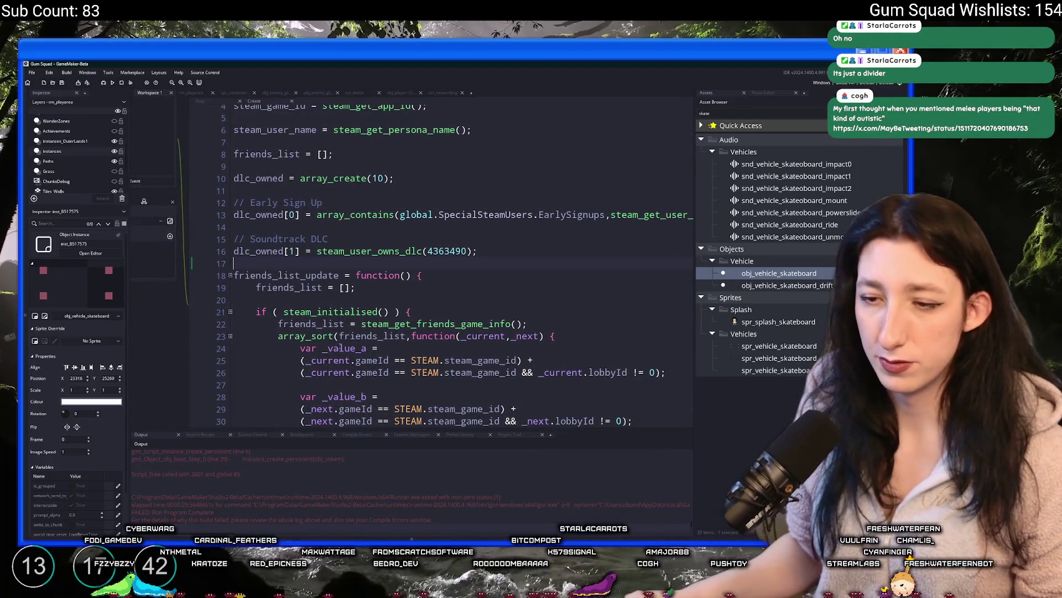
scroll(298, 471, up, 2)
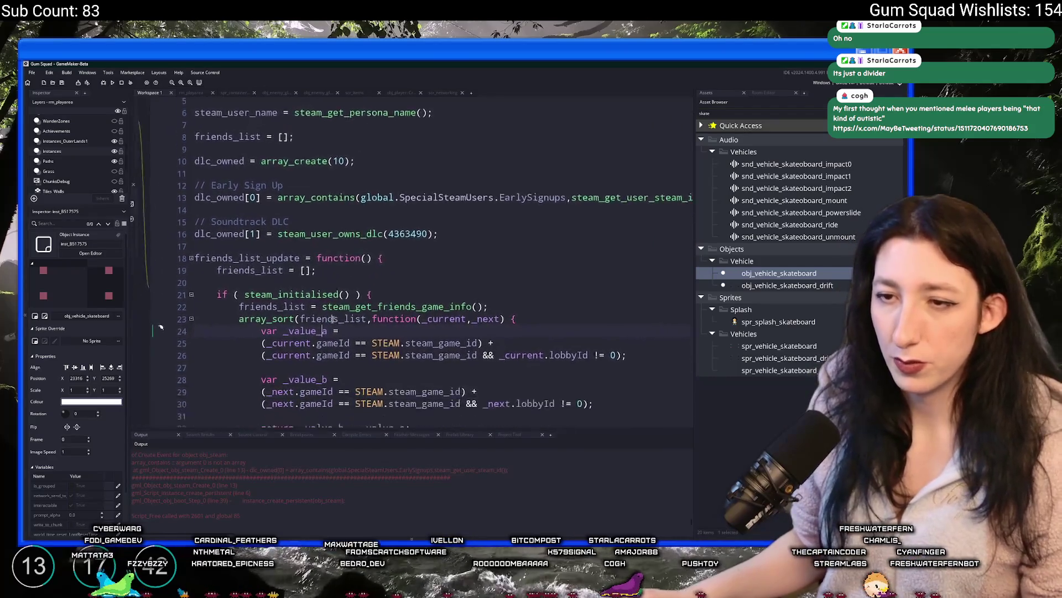
click(195, 334)
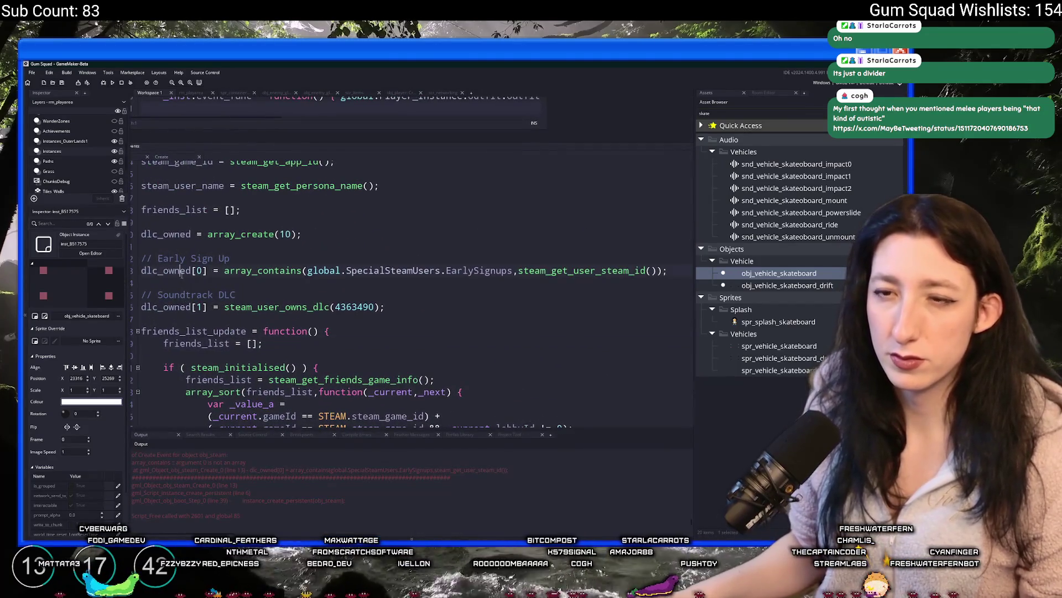
Replace array_contains on line 13 with variable_struct_exists.
double_click(182, 271)
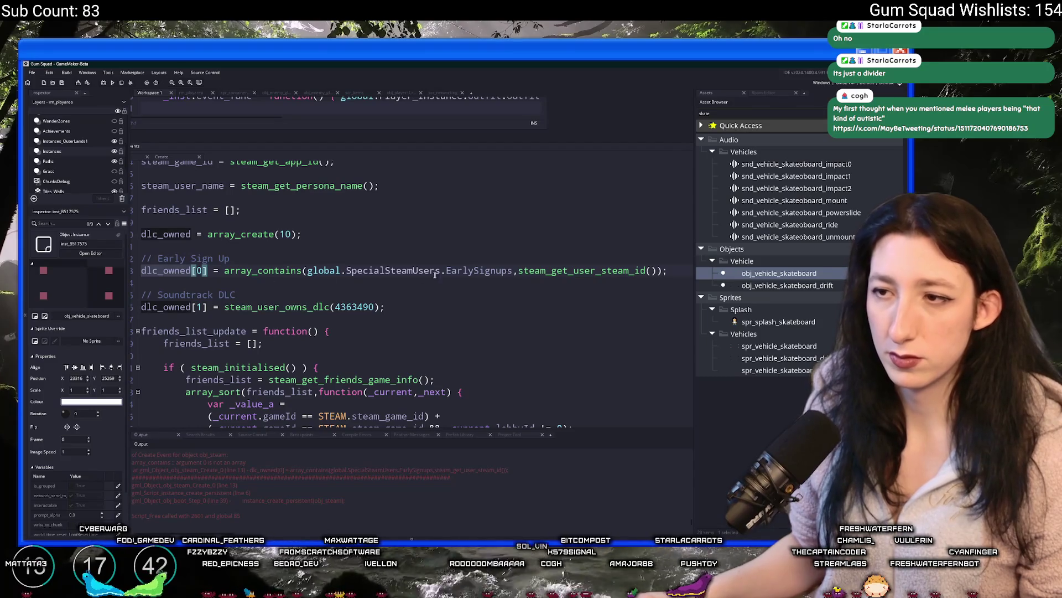
mouse_move(340, 271)
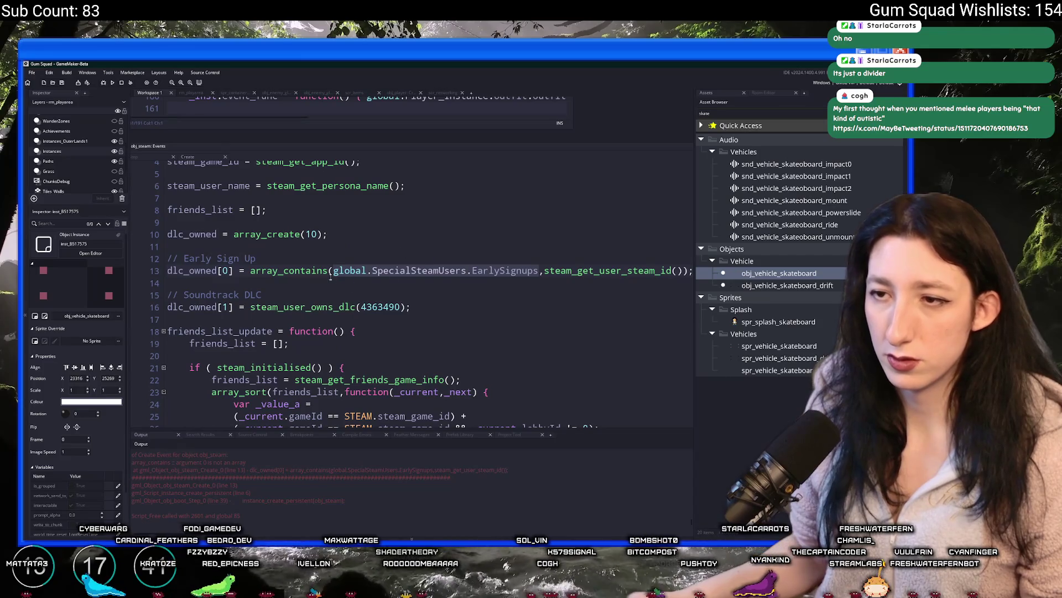
double_click(260, 272)
text(varab)
key(BackSpace)
key(BackSpace)
text(iable_st)
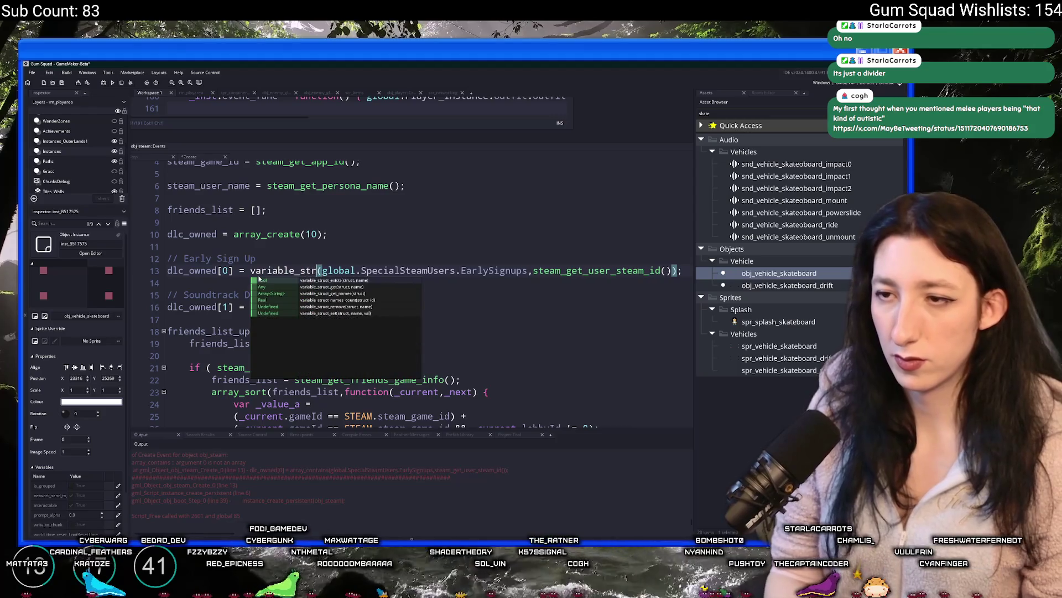
text(ruct_)
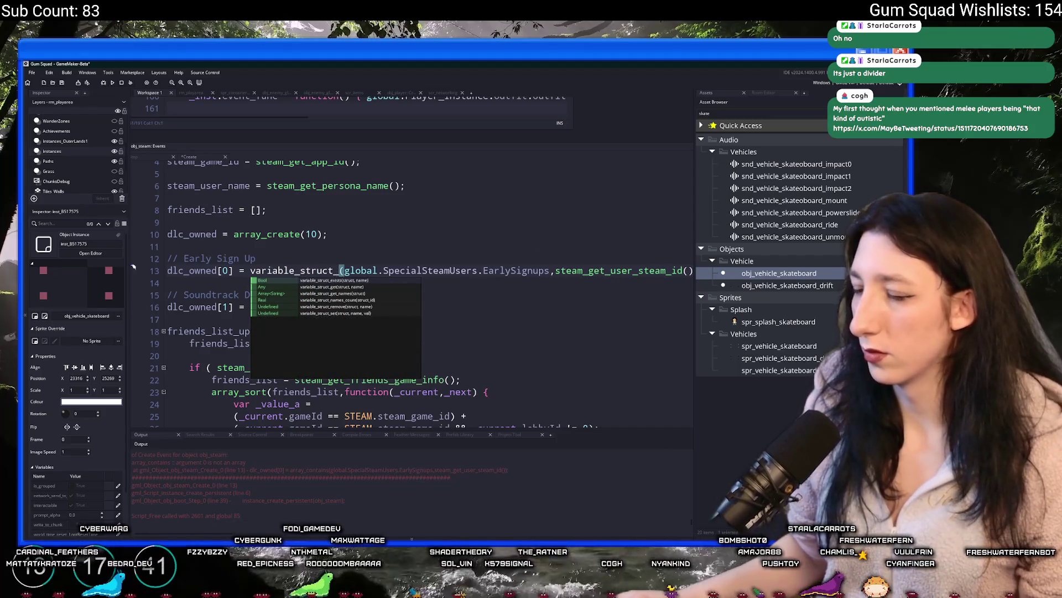
text(contains)
key(BackSpace)
key(BackSpace)
key(BackSpace)
text(xists)
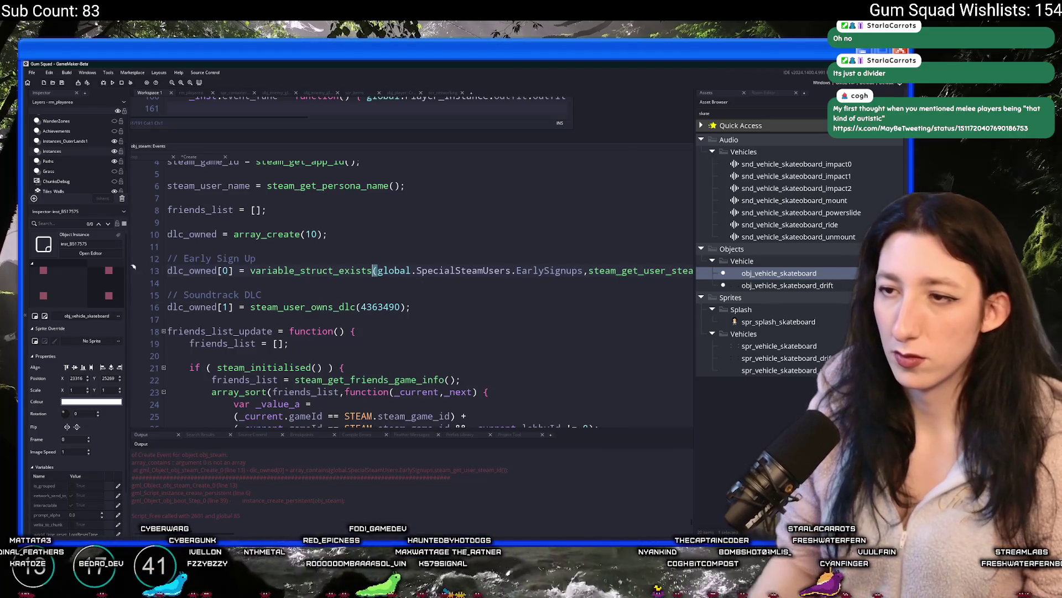
Wrap steam_get_user_steam_id() in string() inside the line 13 check.
click(588, 270)
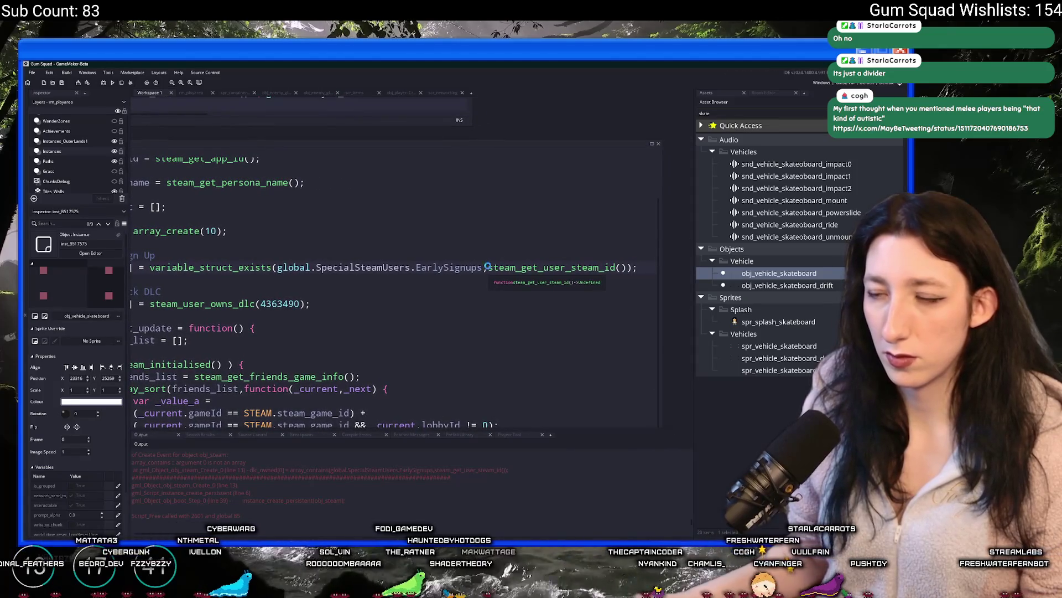
scroll(488, 267, down, 1)
ctrl+scroll(359, 230, down, 3)
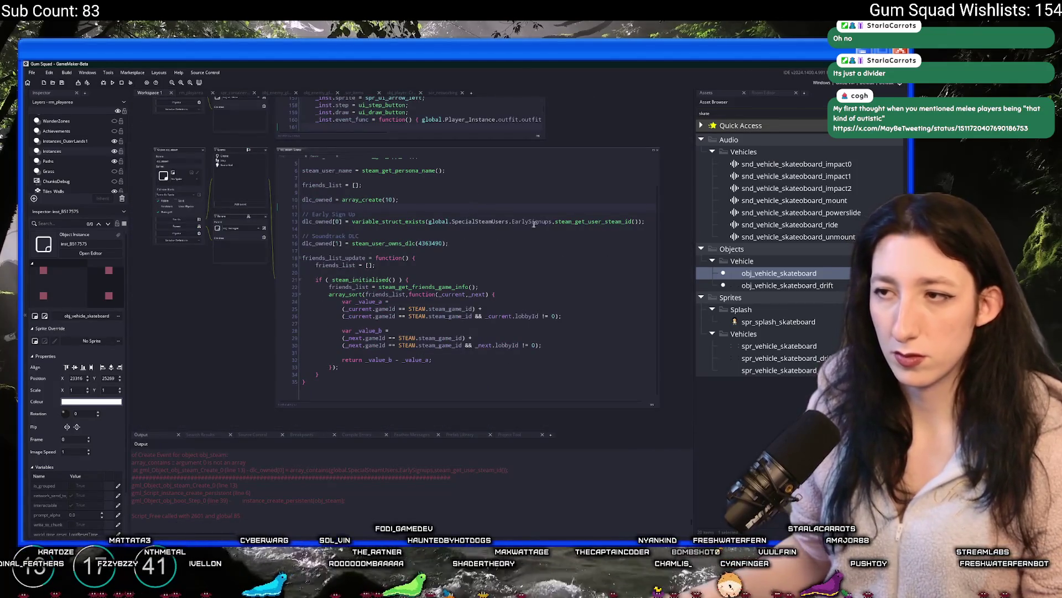
click(556, 222)
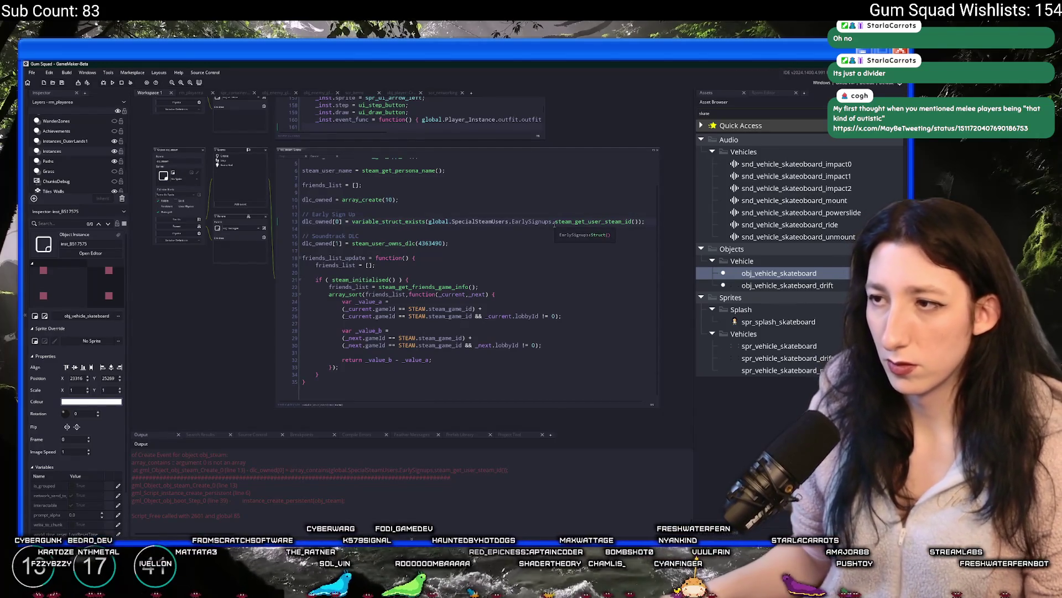
drag(553, 223, 544, 249)
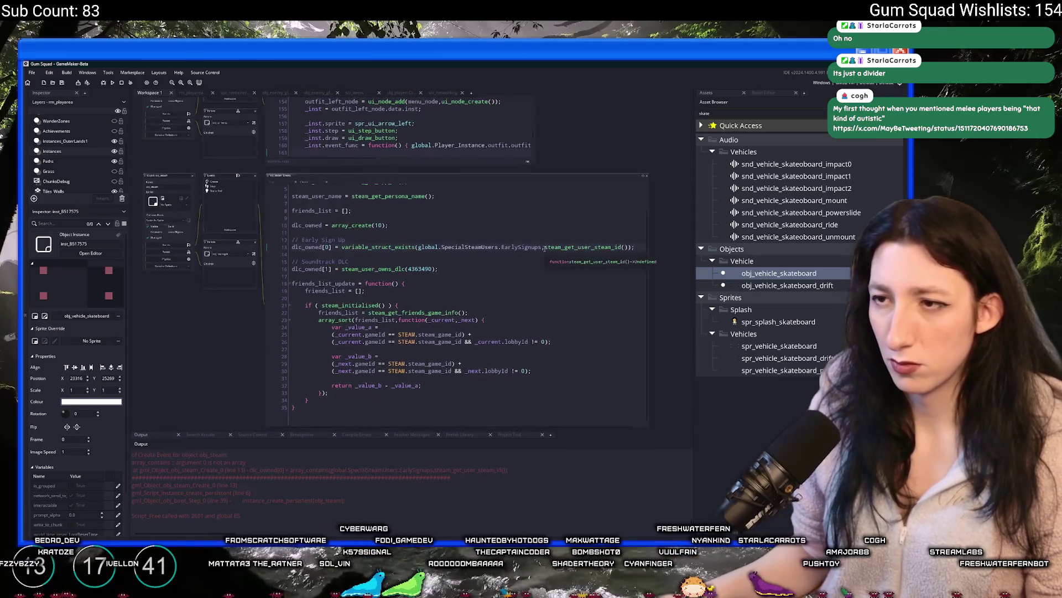
ctrl+scroll(543, 249, up, 2)
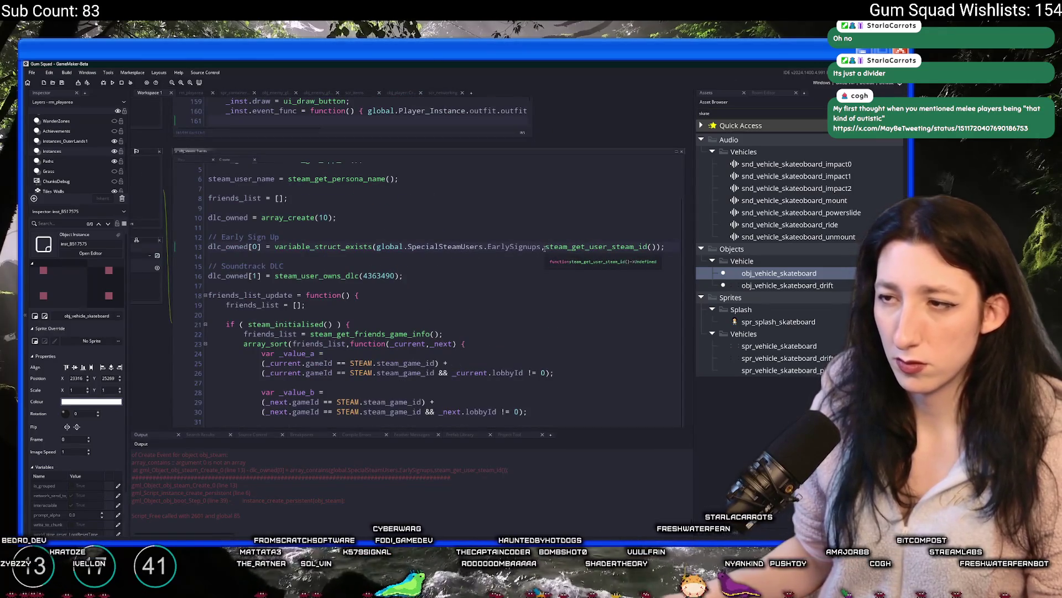
text(string)
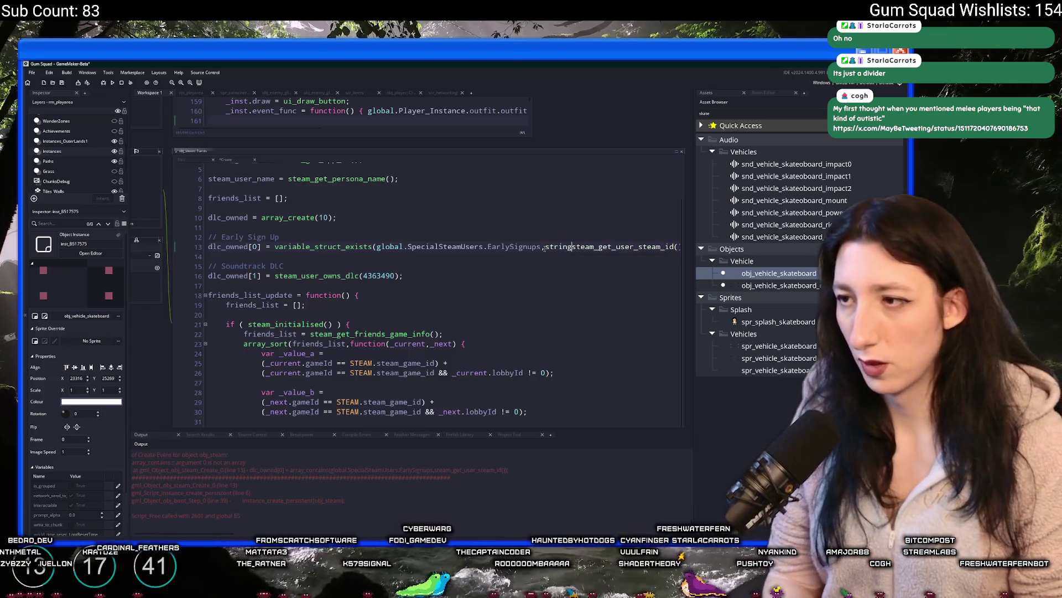
text(()
key(End)
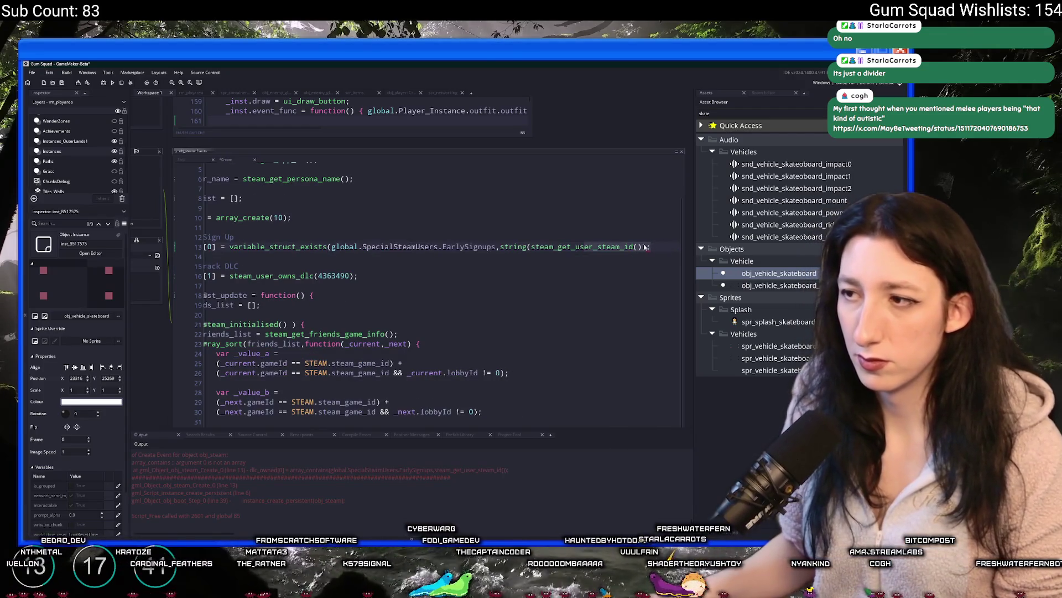
click(499, 242)
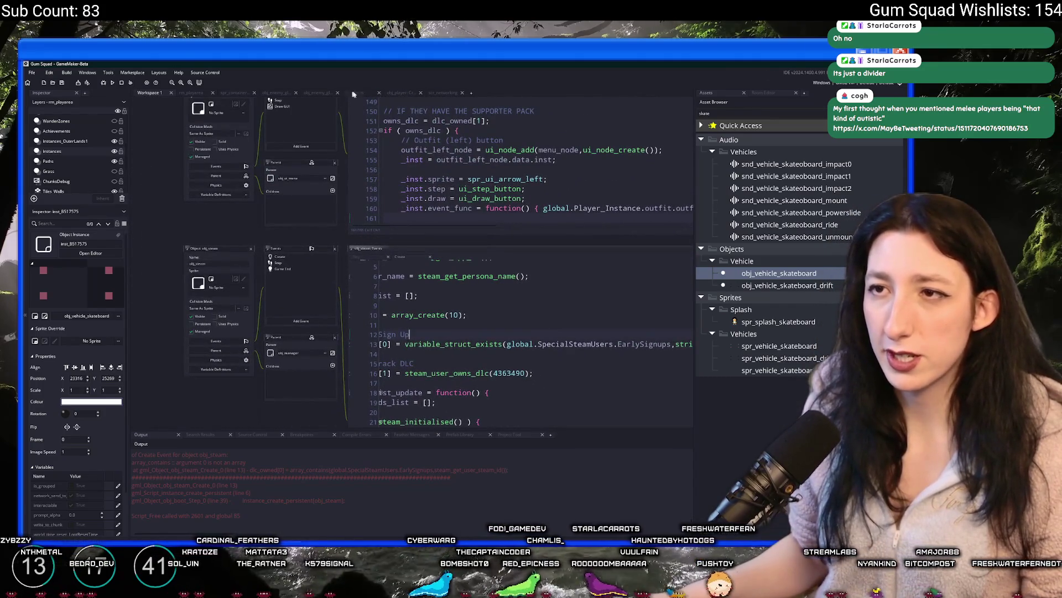
Open scr_specialusers to check the EarlySignups field, then build and run with F5.
key(ctrl+t)
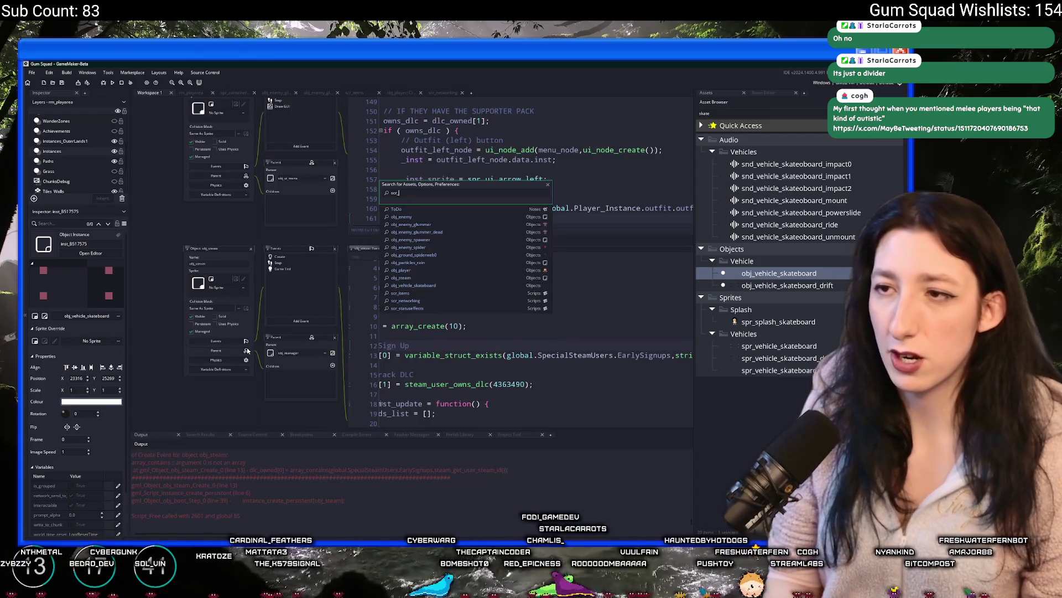
text(spec)
key(Return)
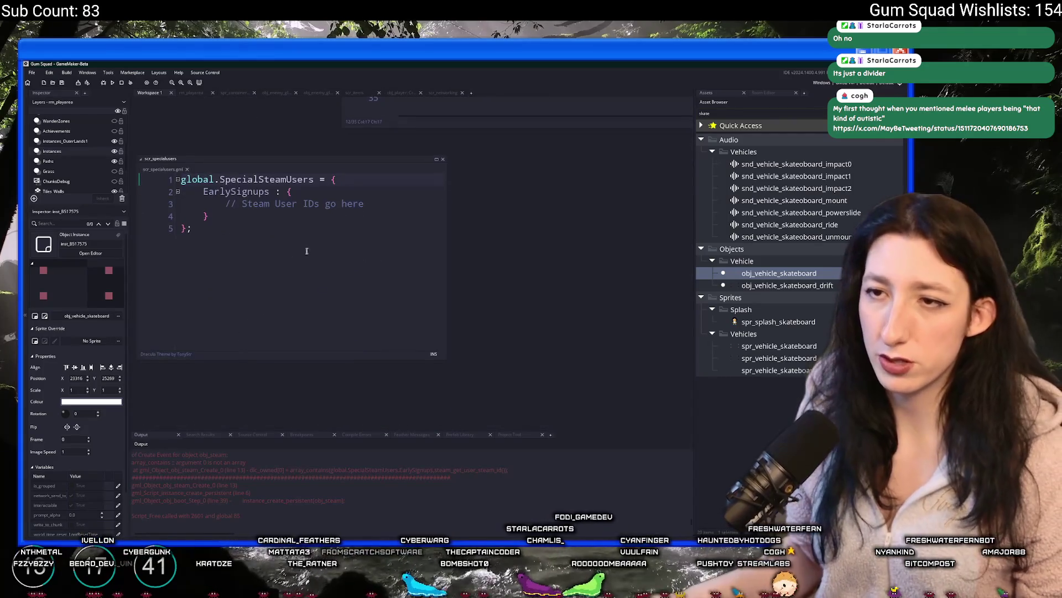
double_click(237, 191)
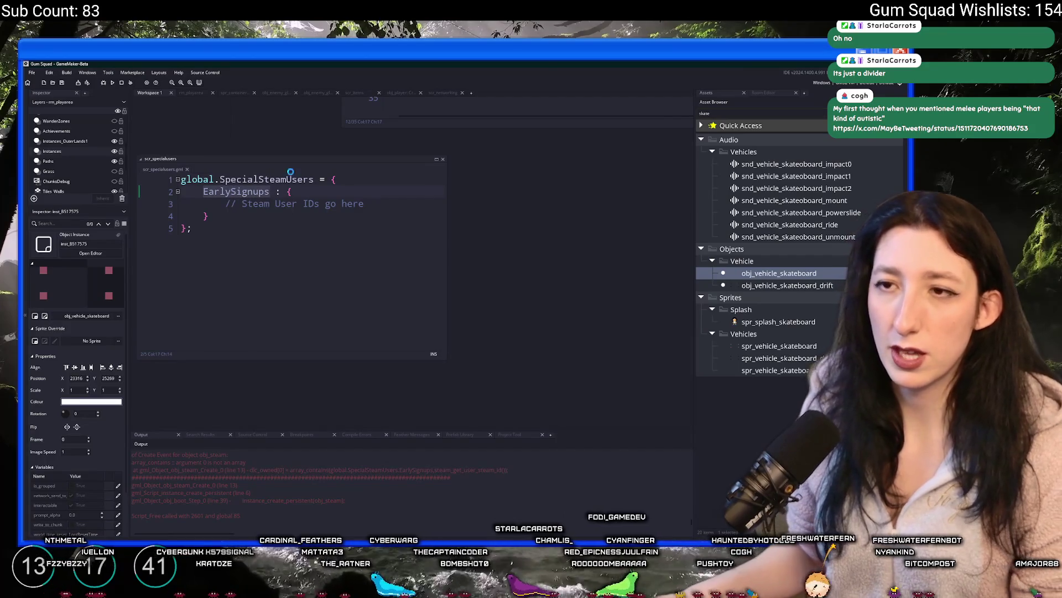
key(F5)
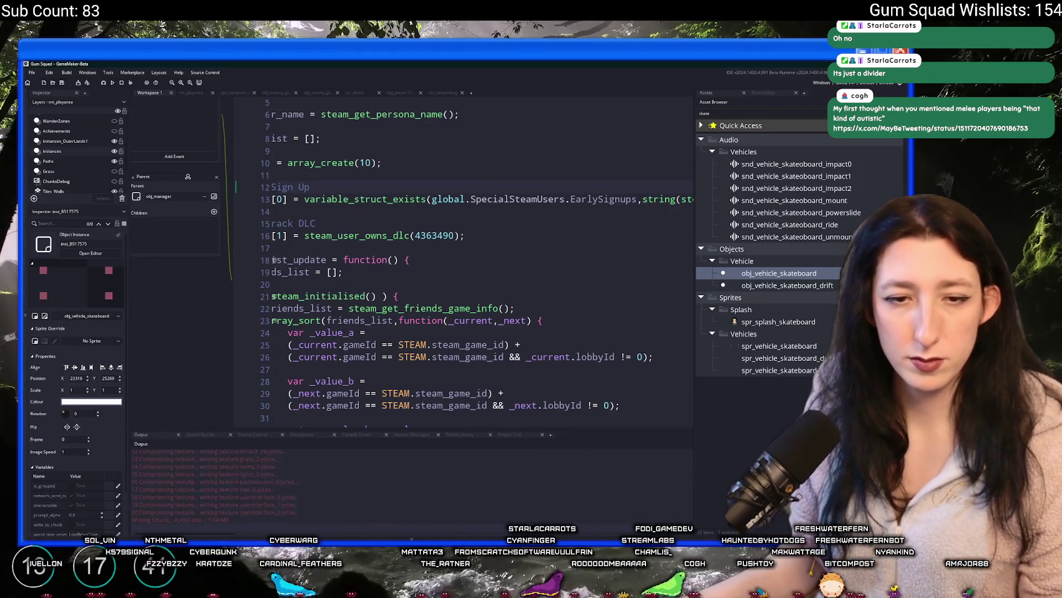
key(alt+Tab)
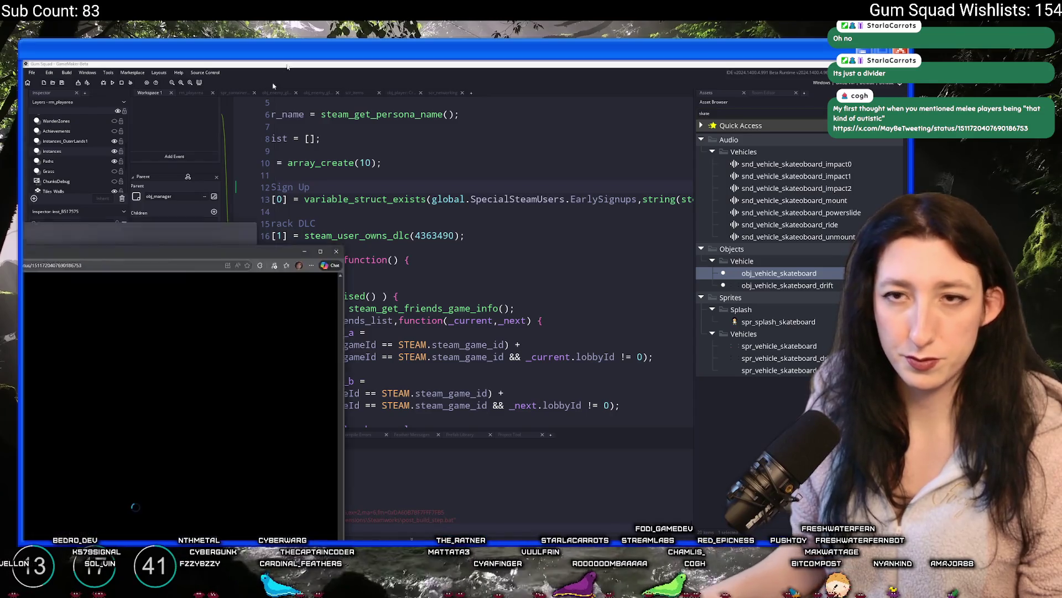
Watch the Reaction Tech Chess Melee clip full screen, then go to Notifications.
click(391, 171)
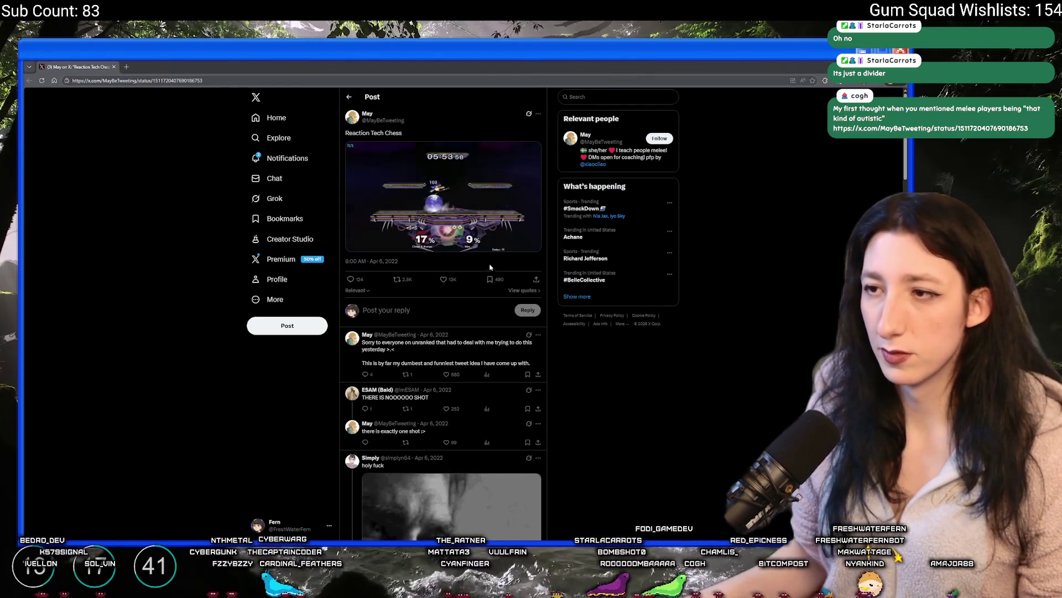
click(533, 244)
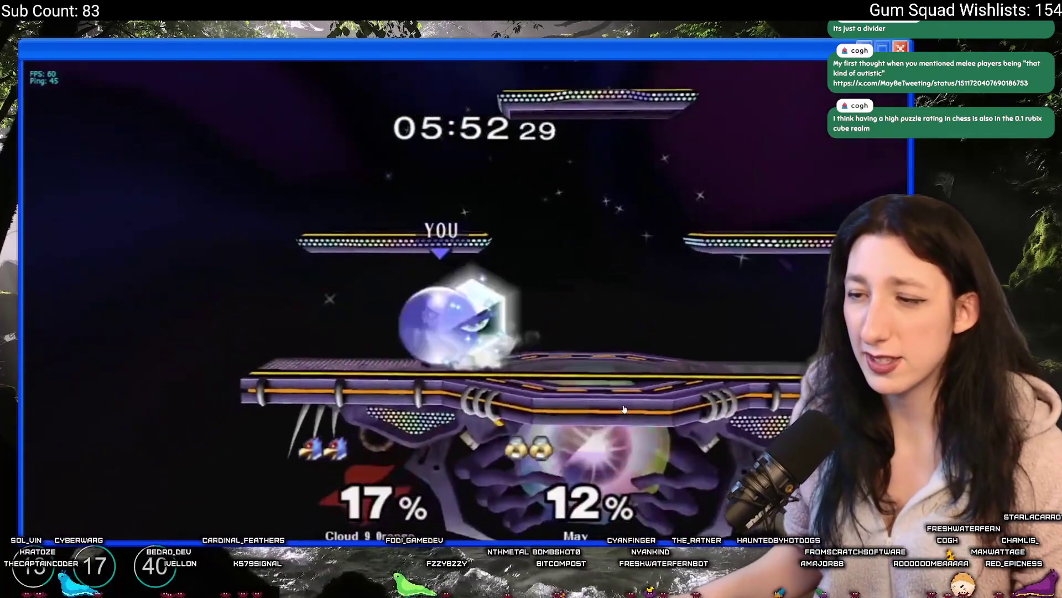
key(Escape)
click(288, 158)
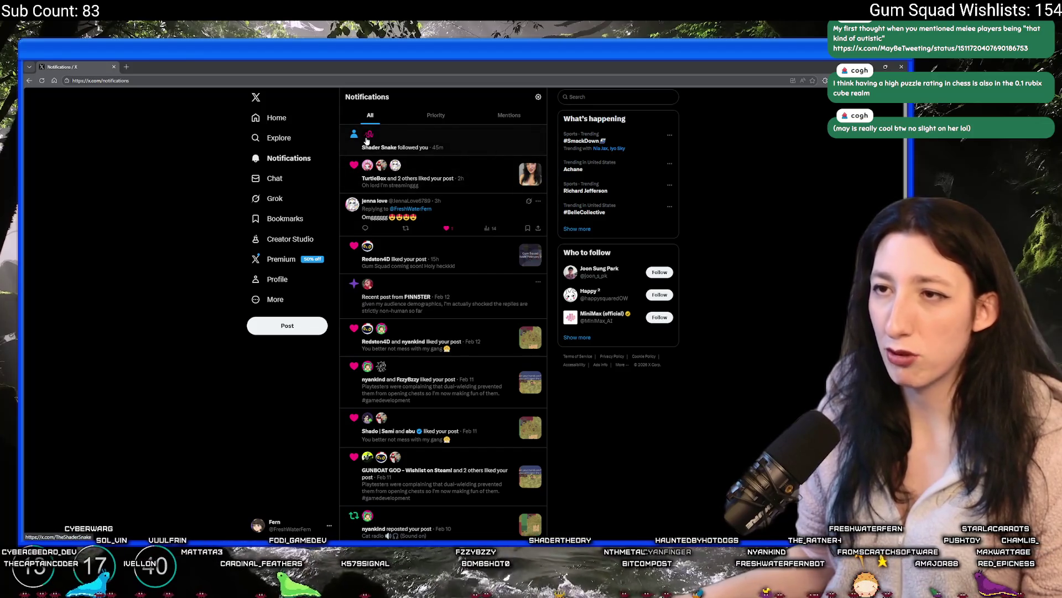
Follow back the new follower on X and view the photo post full size.
mouse_move(366, 141)
click(396, 155)
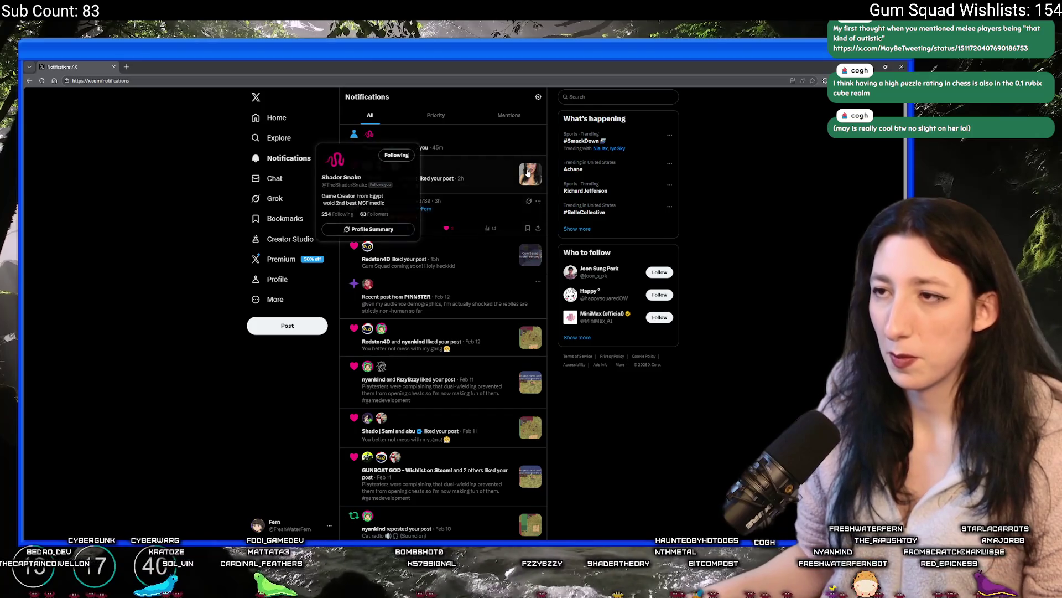
click(527, 173)
click(470, 299)
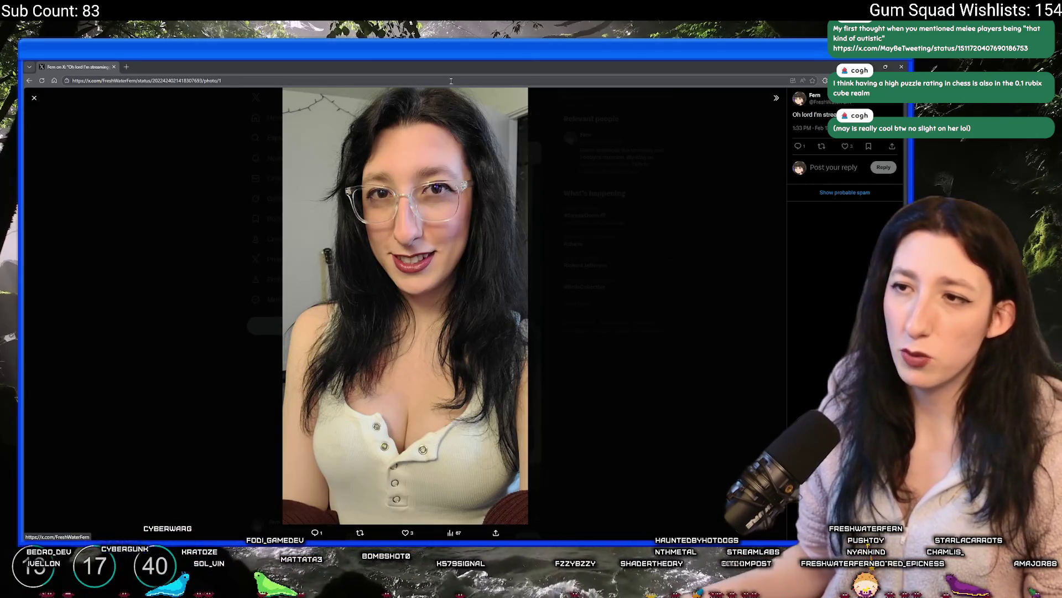
Go to bsky.app, open Bluesky Notifications, then switch to the launching game.
click(172, 81)
text(bsky.app)
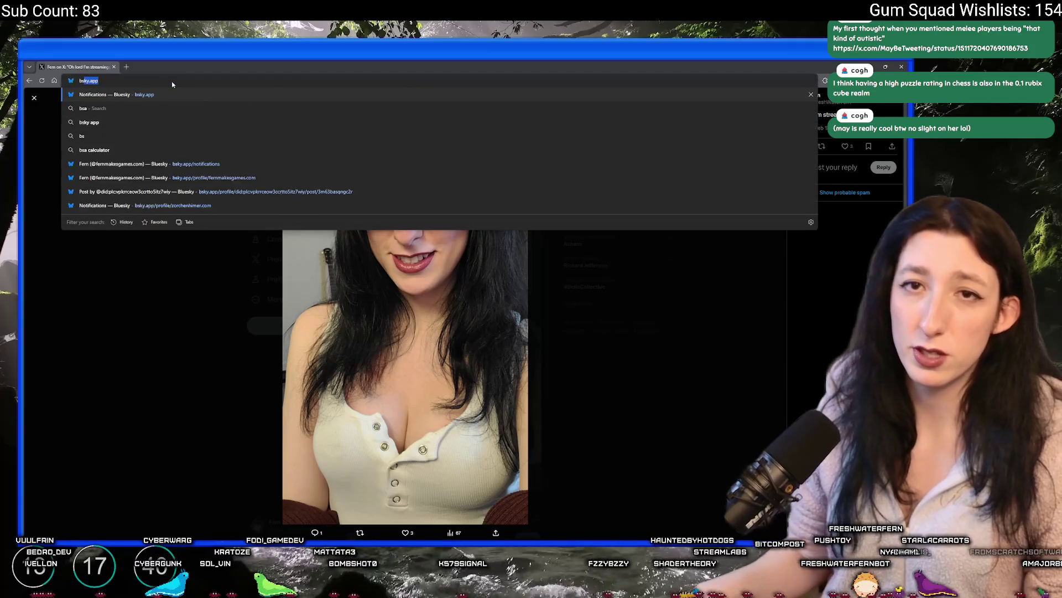
key(Return)
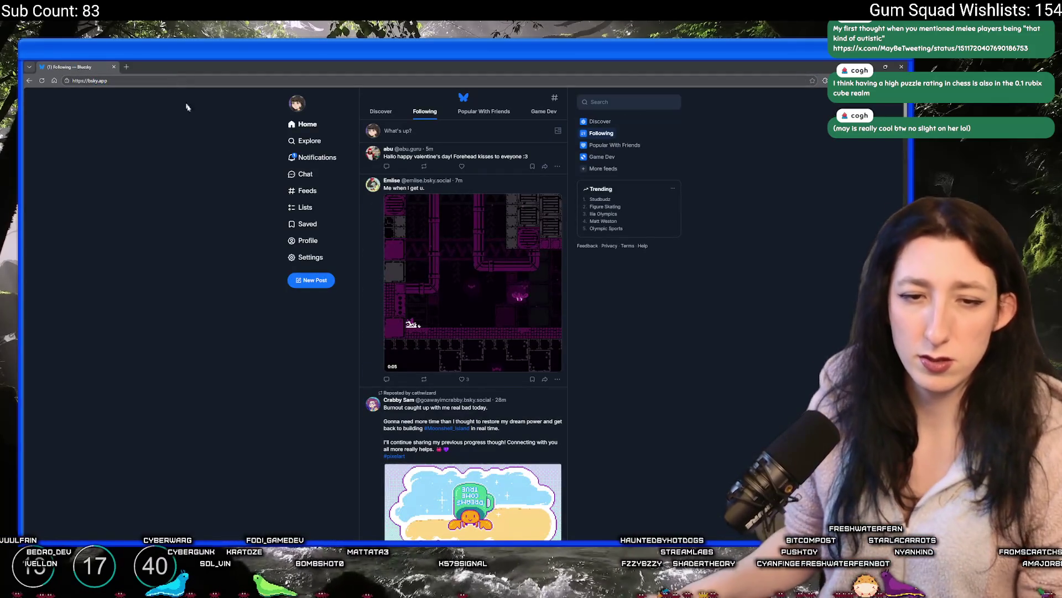
click(325, 156)
click(327, 141)
key(alt+Left)
key(alt+Left)
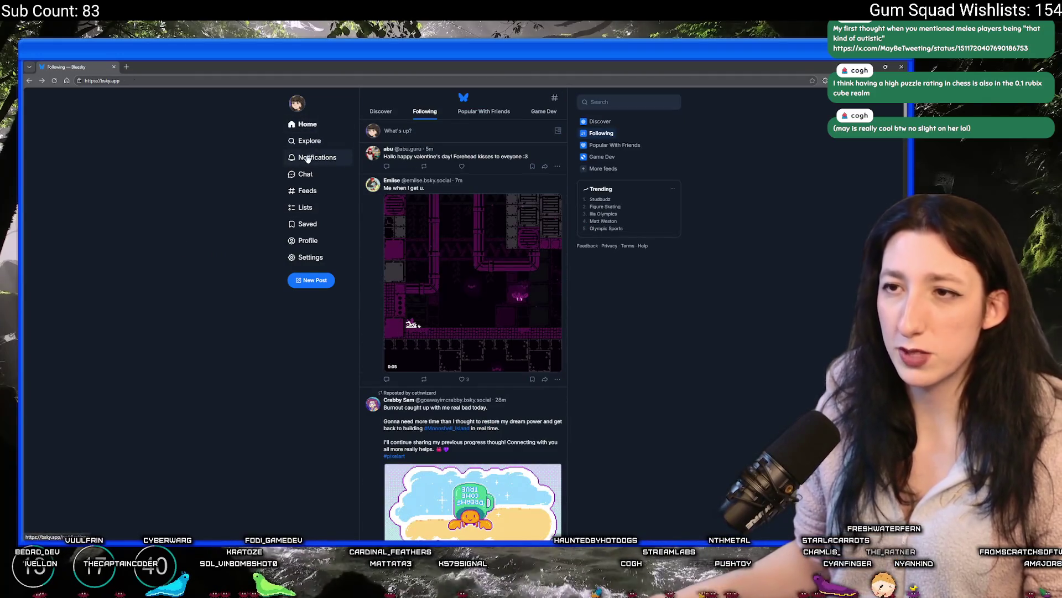
click(317, 157)
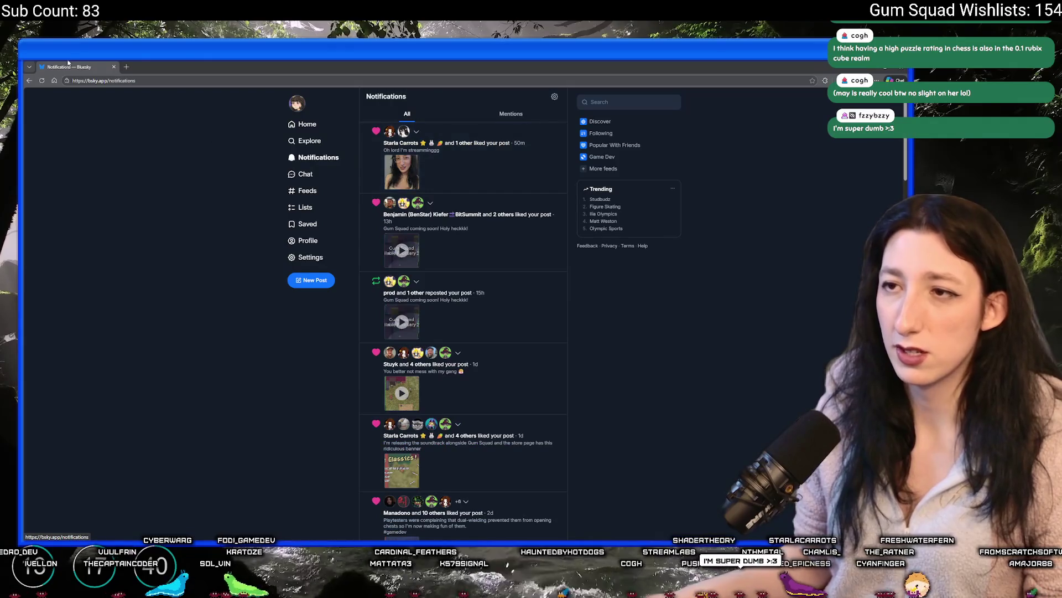
key(alt+Tab)
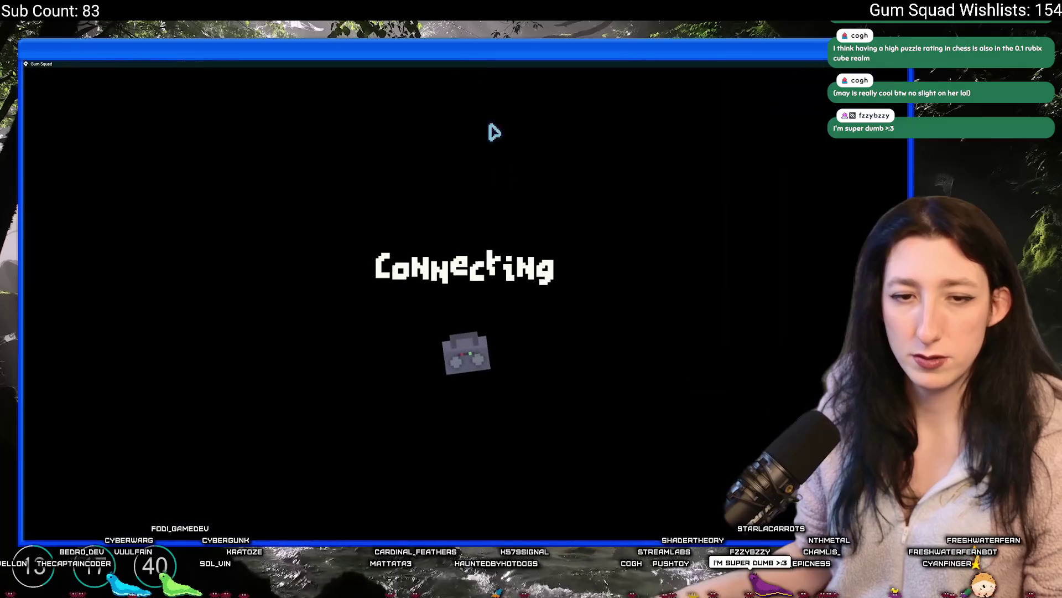
Walk the character north, east and left beside the skateboard, then close the game.
key(w)
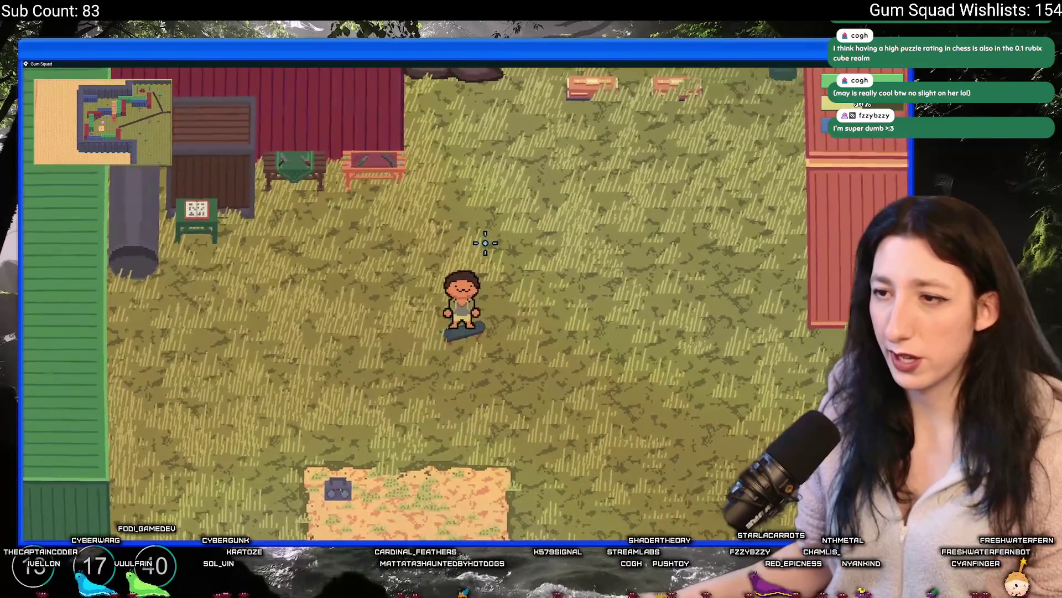
key(d)
key(a)
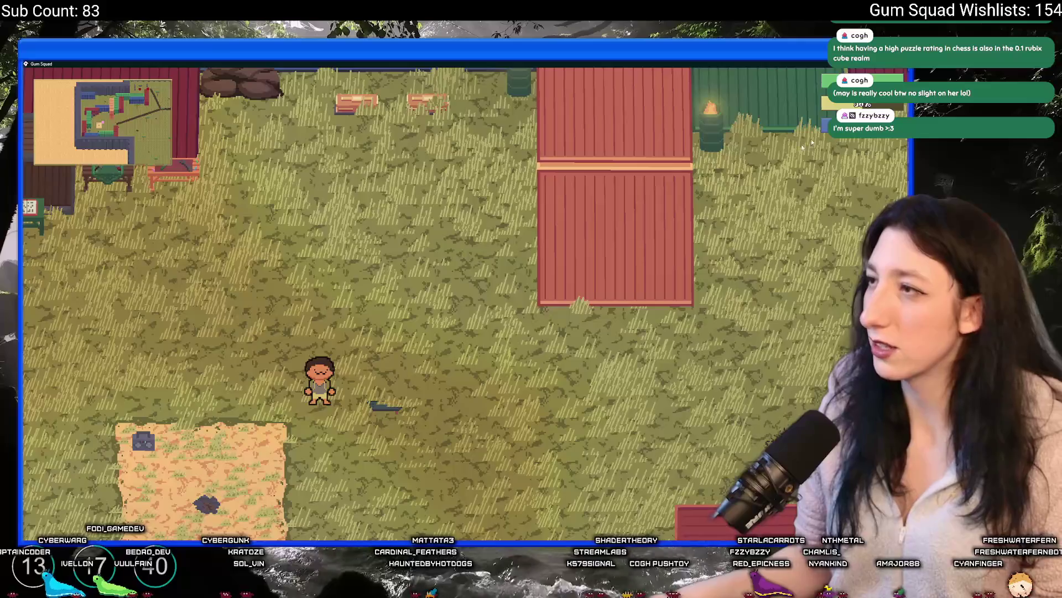
key(alt+F4)
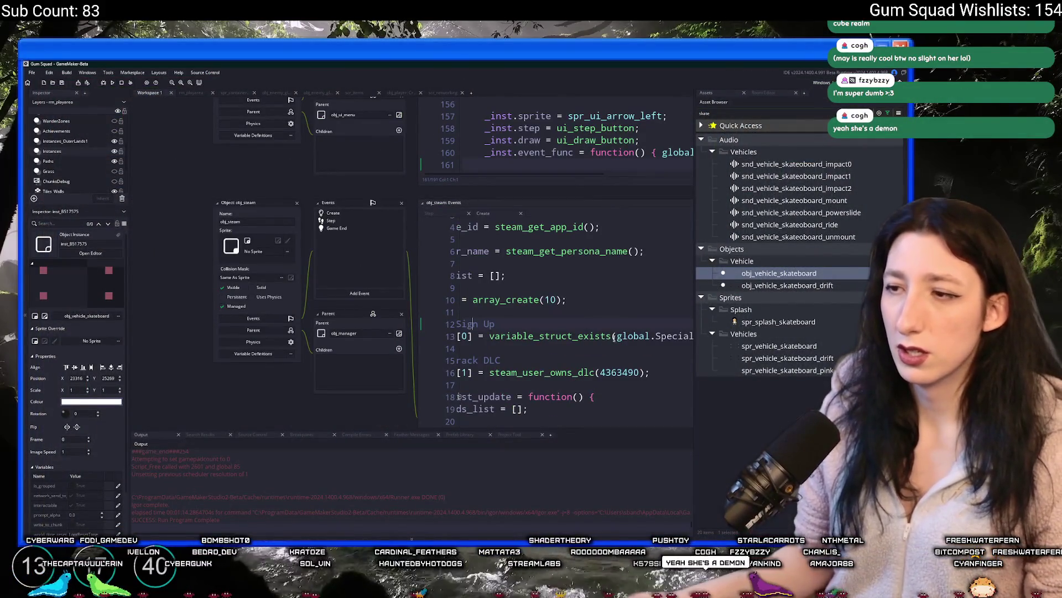
Select EarlySignups in the obj_steam code and bring up the Steam ID web search.
scroll(612, 340, right, 5)
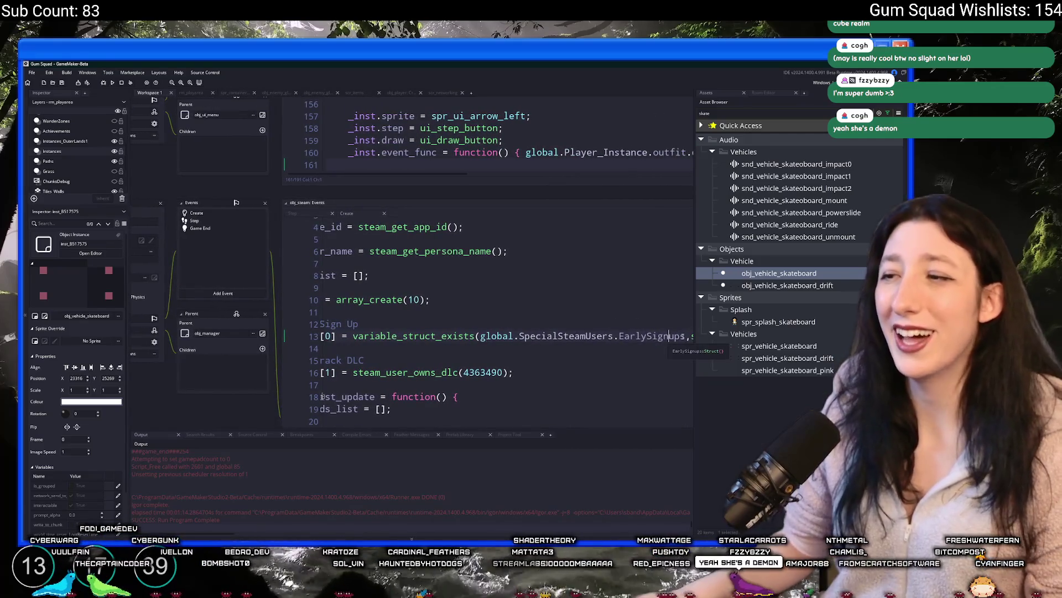
drag(685, 336, 629, 336)
key(alt+Tab)
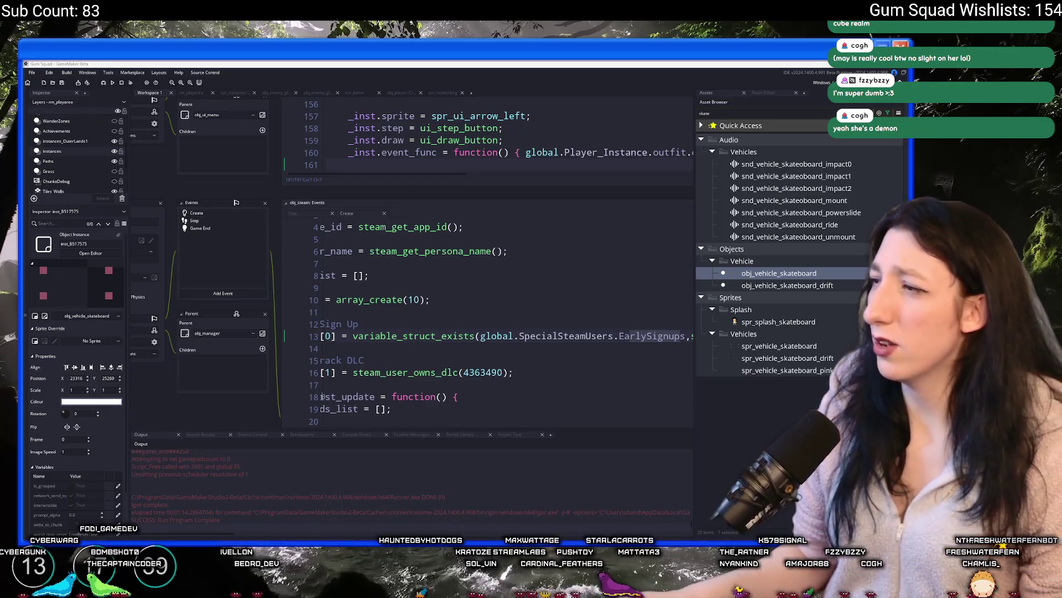
key(alt+Tab)
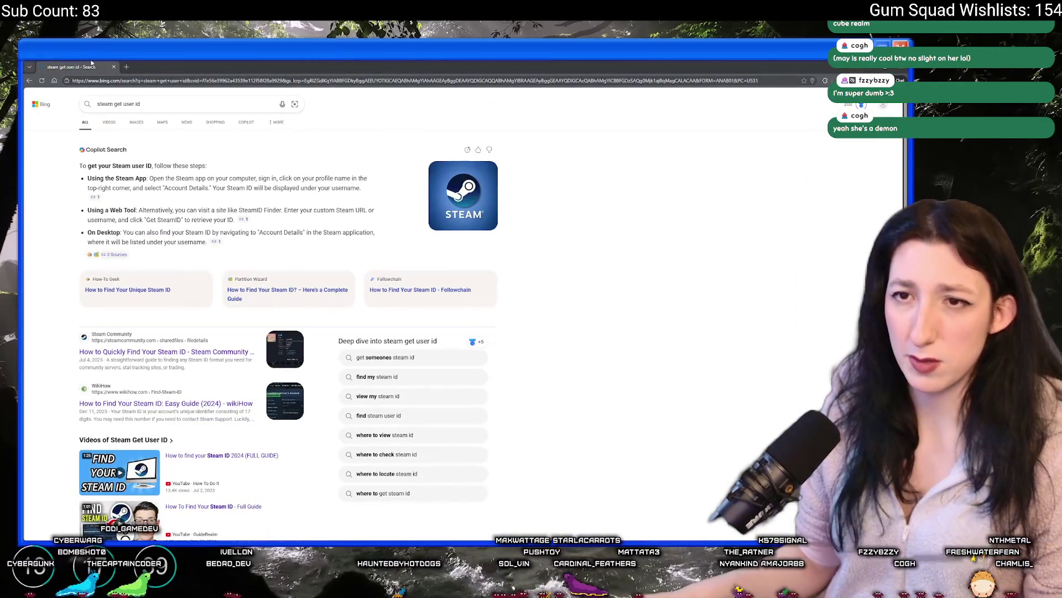
Look up the Steam ID under Steam Settings > Account > Account Details, then return to GameMaker.
key(alt+Tab)
key(alt+Tab)
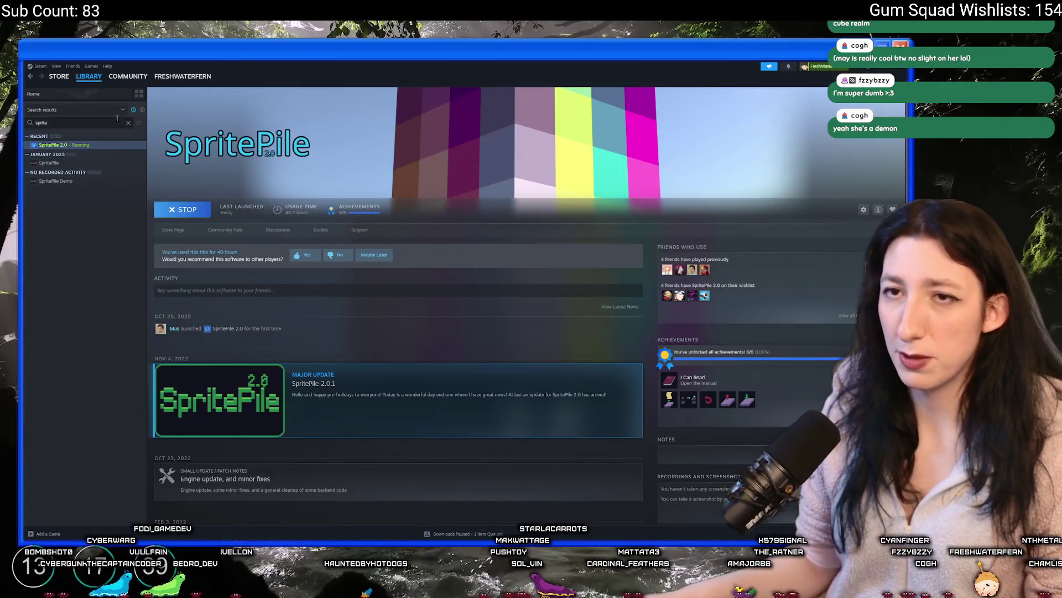
click(39, 66)
click(45, 136)
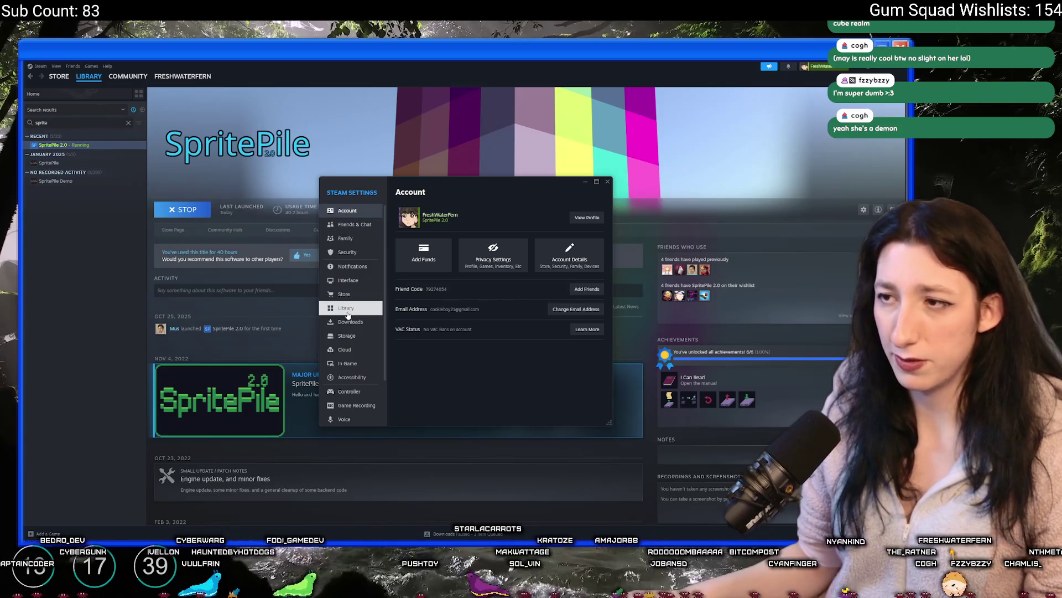
click(569, 253)
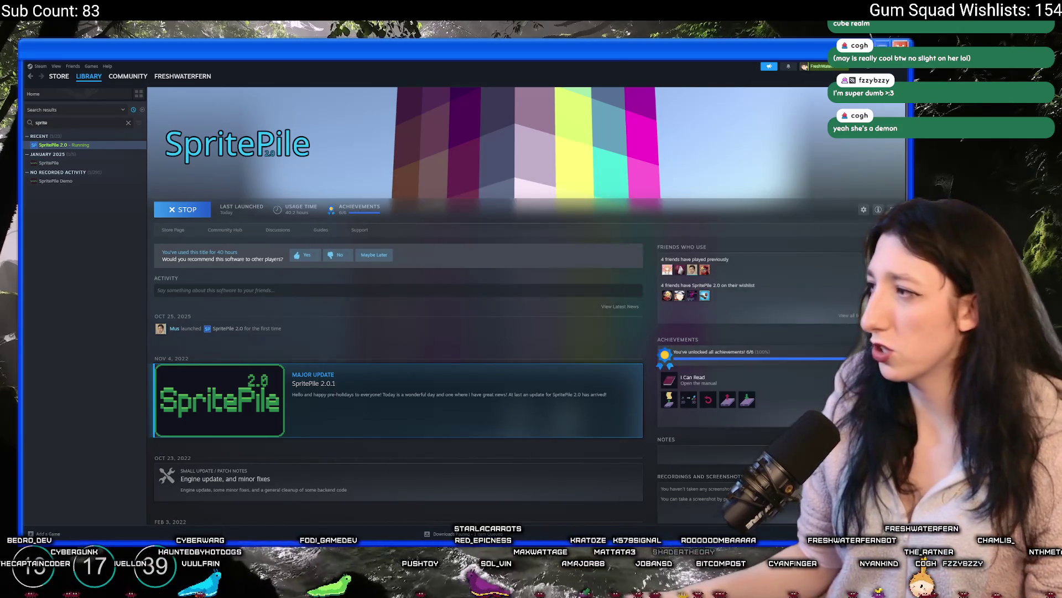
key(alt+Tab)
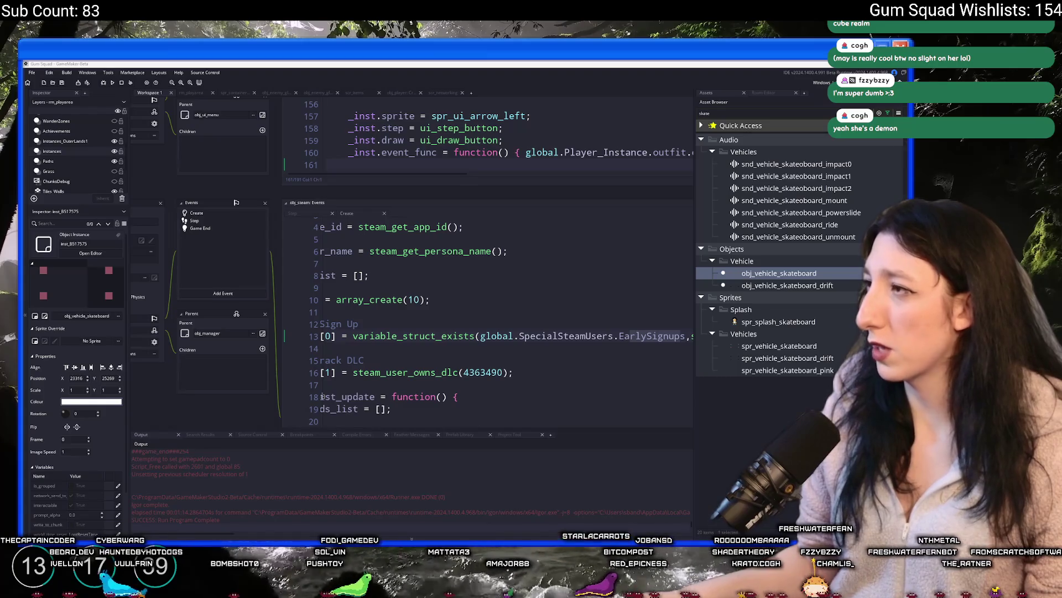
Close Steam, jump to EarlySignups, paste the Steam ID and delete the placeholder comment.
key(alt+Tab)
click(904, 70)
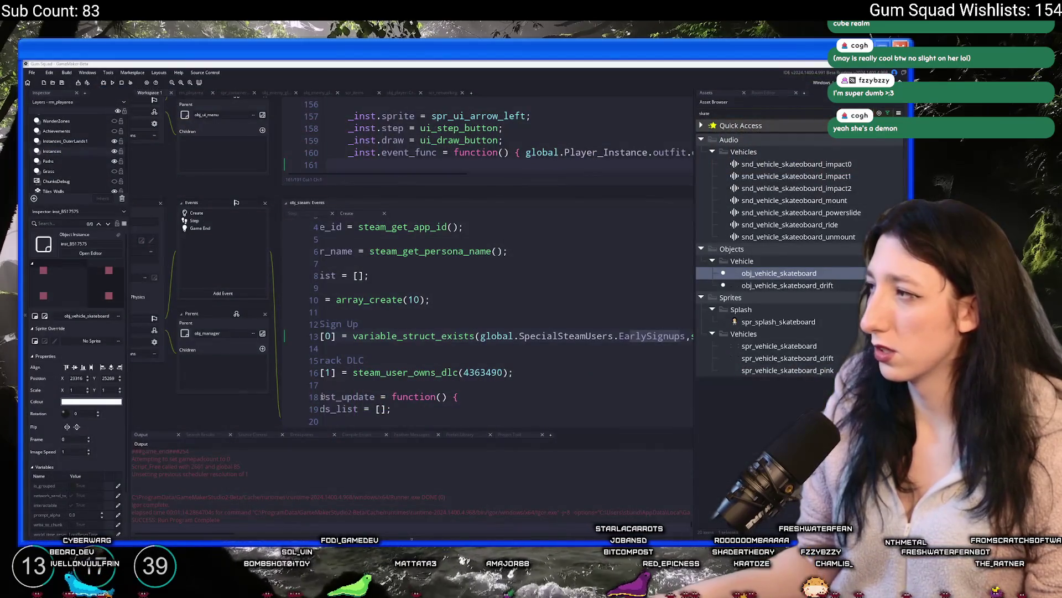
key(F12)
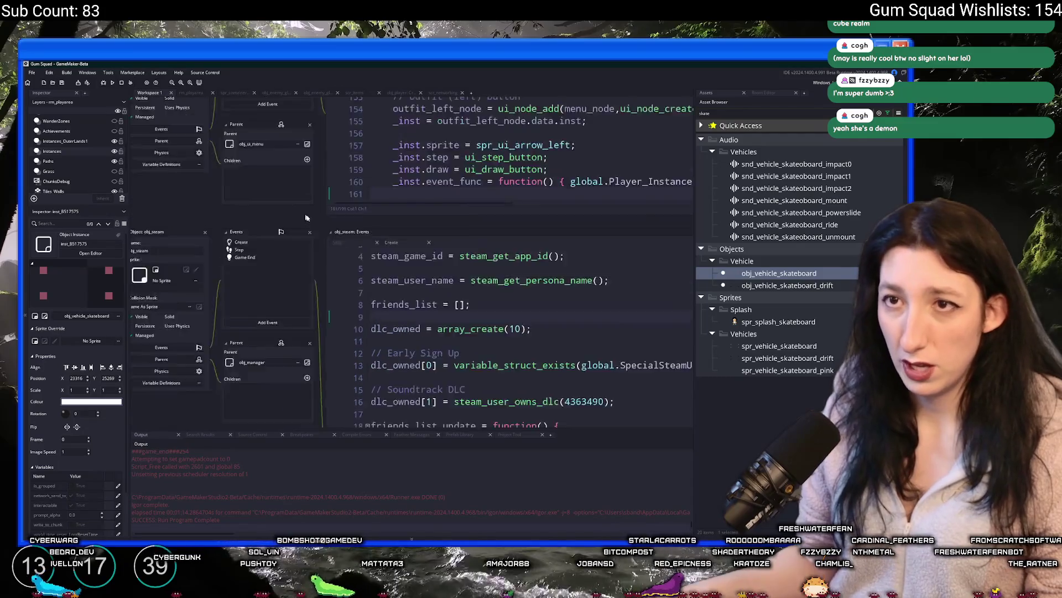
click(409, 167)
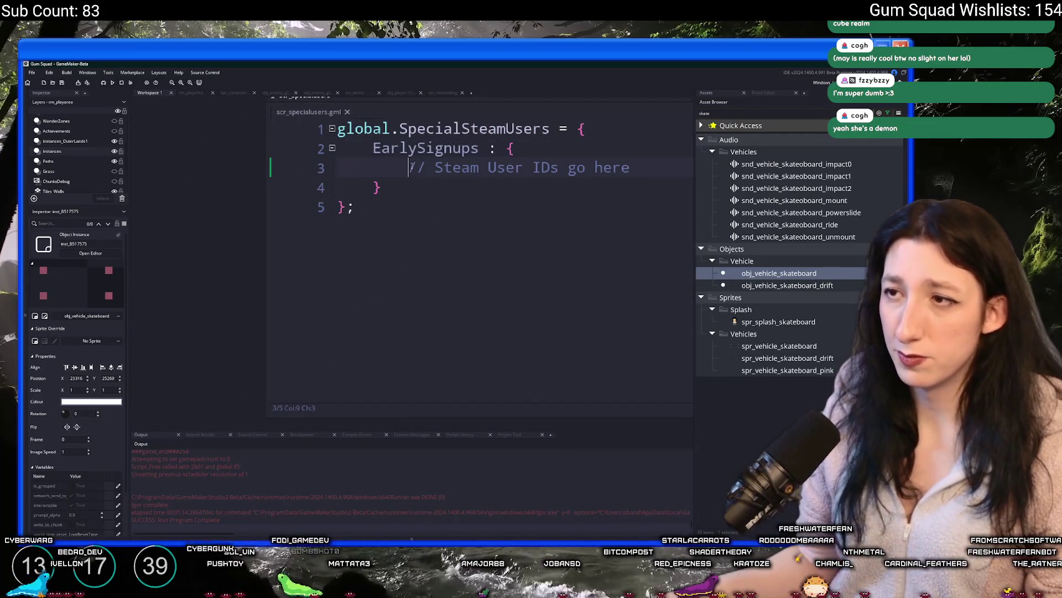
text(")
key(ctrl+v)
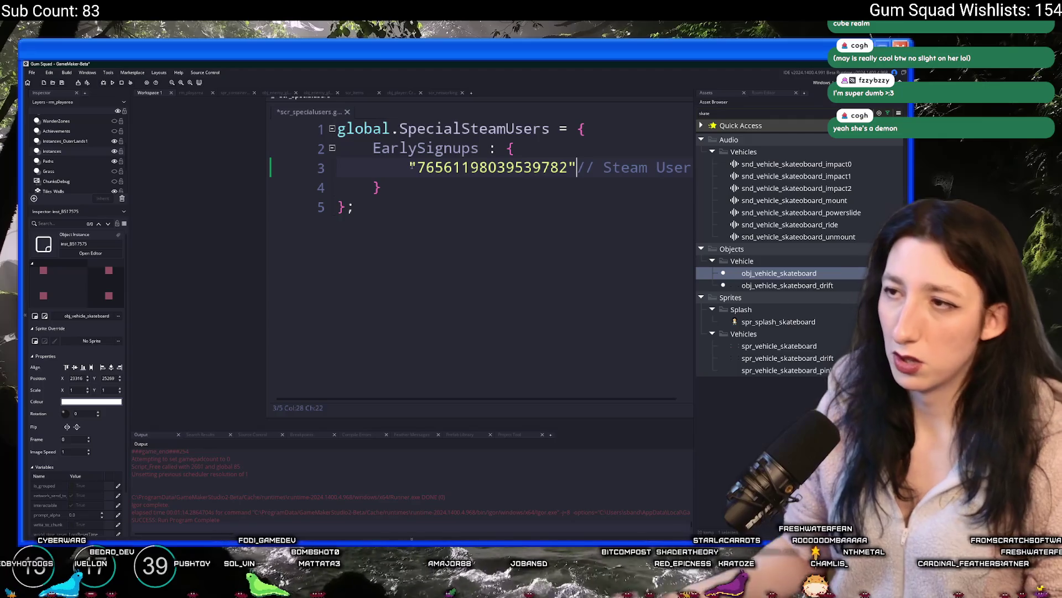
drag(426, 218, 560, 218)
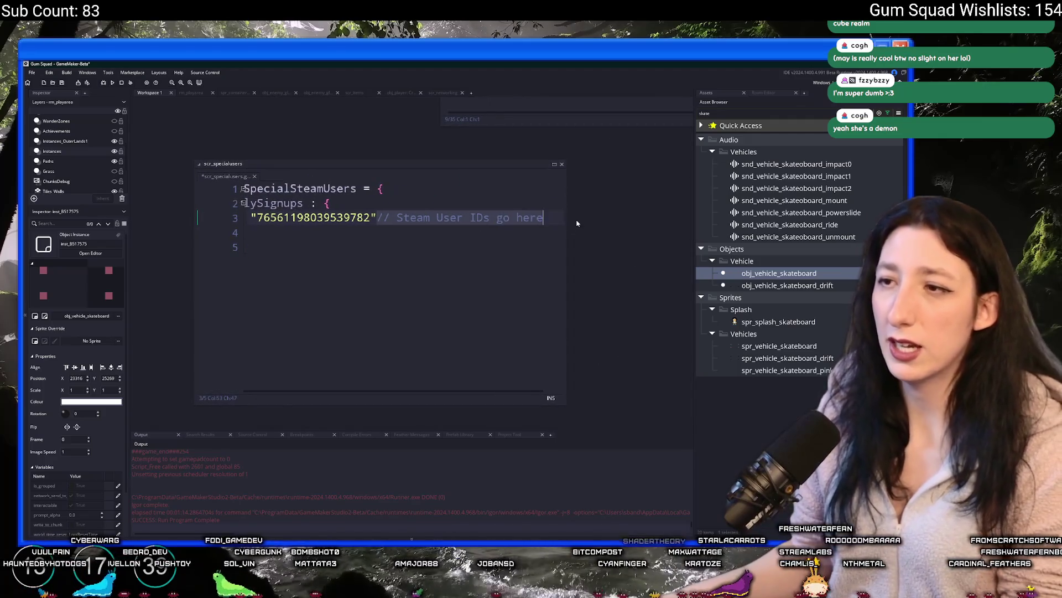
key(BackSpace)
Build the project to check the script, then save it.
click(440, 228)
click(394, 258)
key(F5)
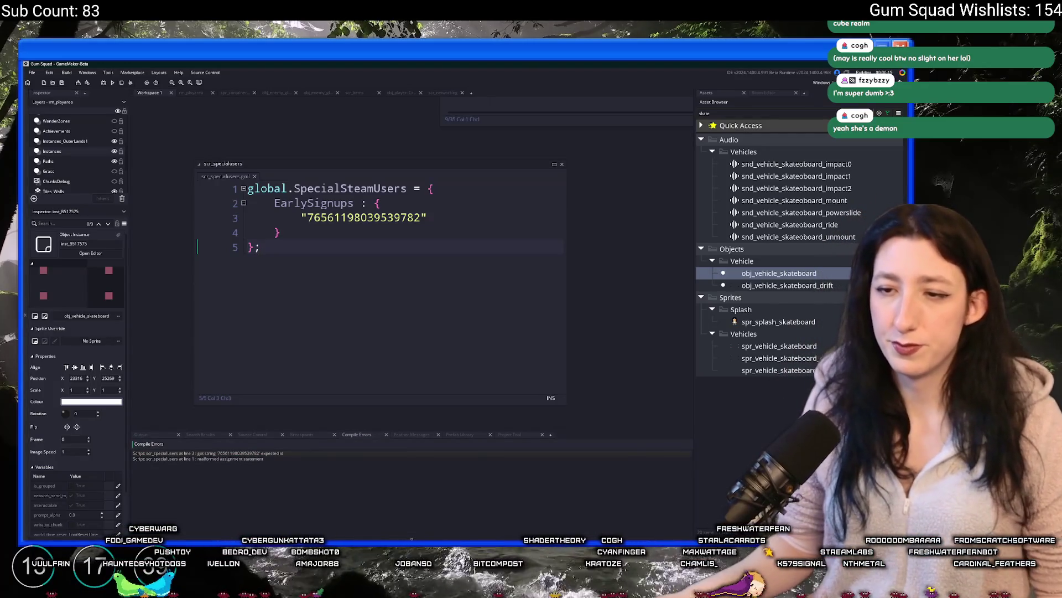
click(467, 214)
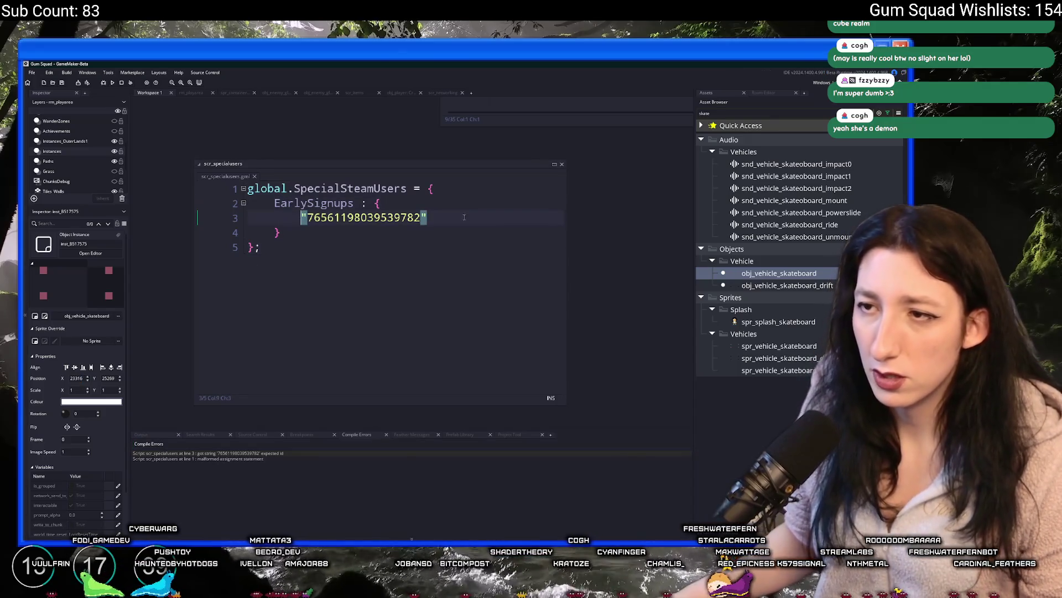
text(,)
key(ctrl+s)
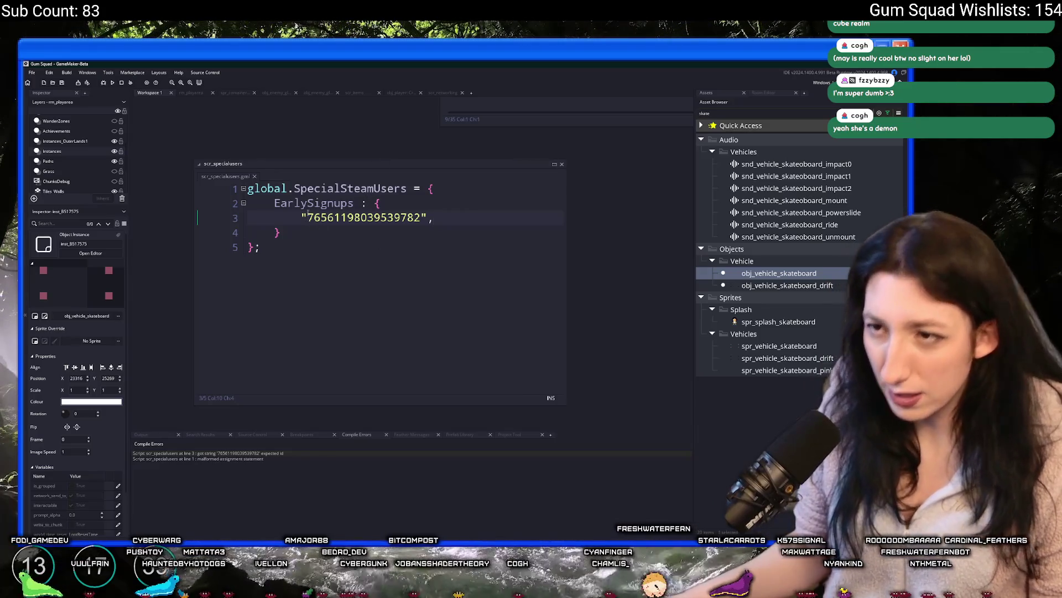
Try removing the quote before the ID, undo to restore it, and select the EarlySignups contents.
click(375, 203)
click(308, 217)
key(BackSpace)
click(422, 217)
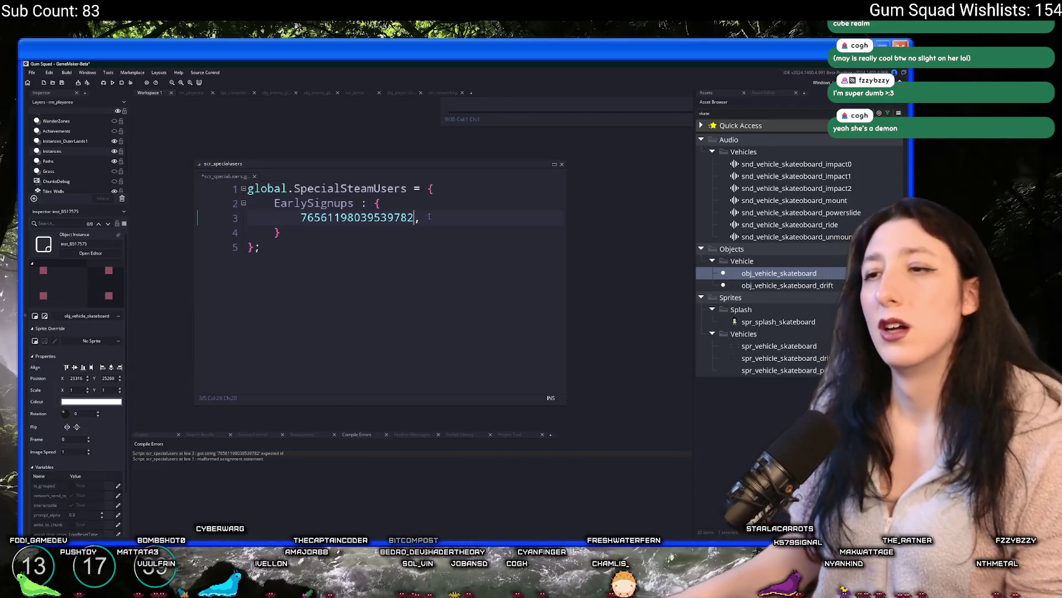
key(ctrl+s)
key(ctrl+z)
key(ctrl+z)
key(ctrl+z)
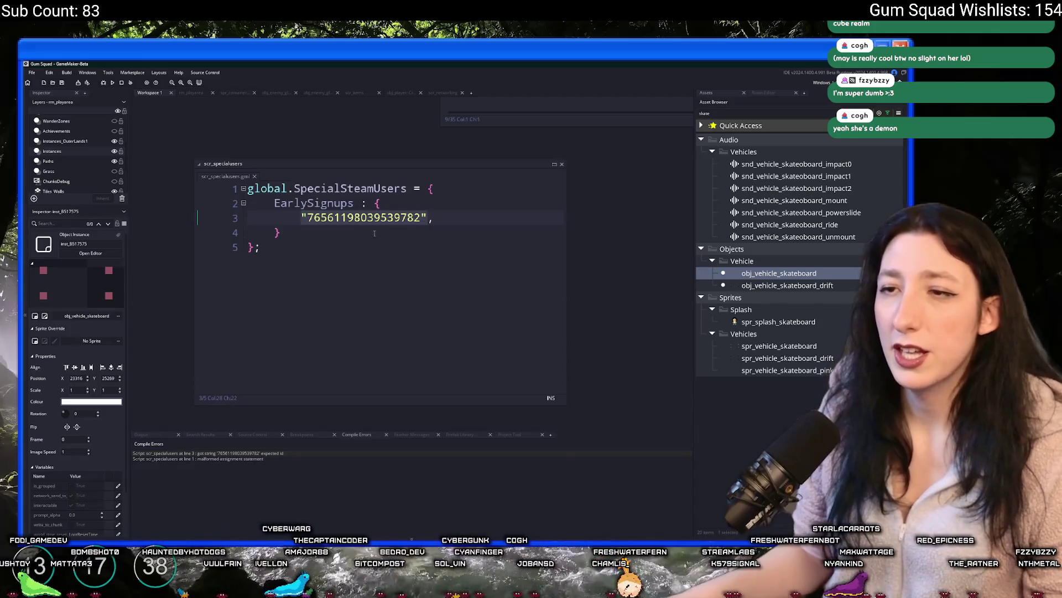
click(345, 237)
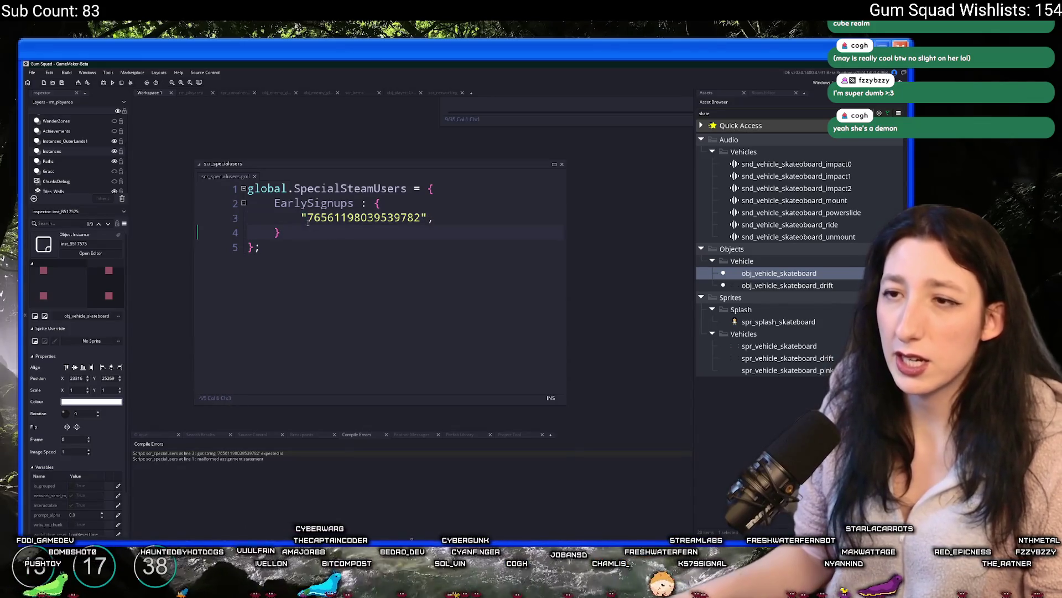
drag(296, 227, 380, 203)
key(ctrl+c)
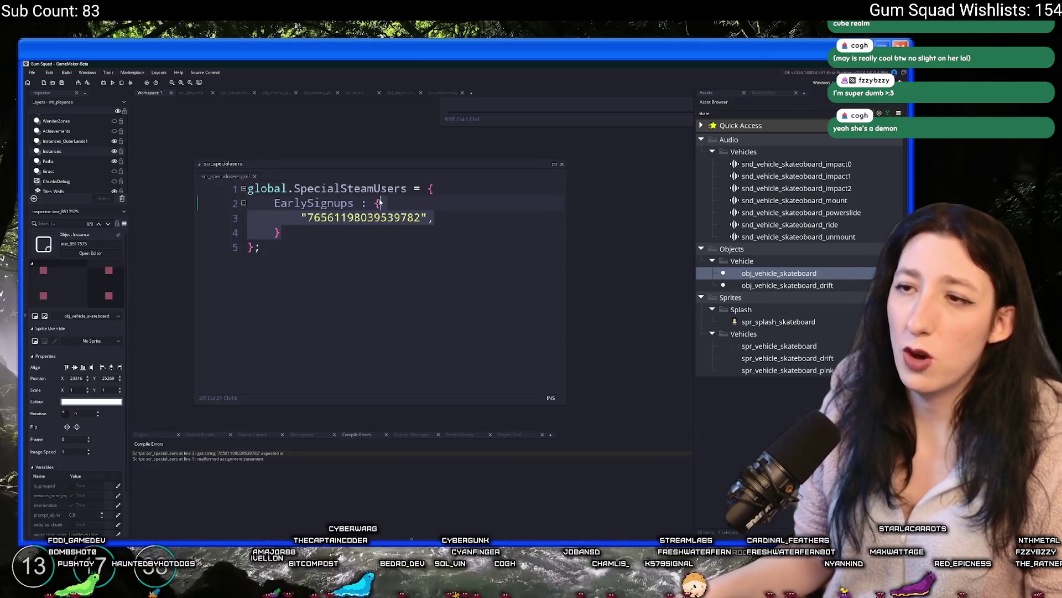
Empty the struct to {} and add var _signups = global.SpecialSteamUsers.EarlySignups.
text(})
key(Return)
key(Return)
text(global.Speci)
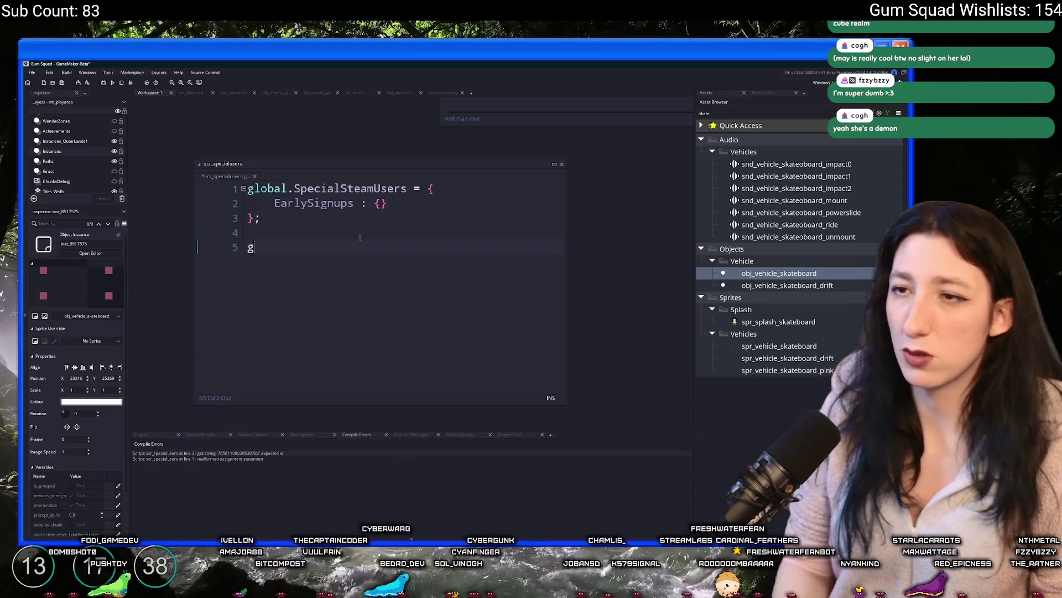
key(Return)
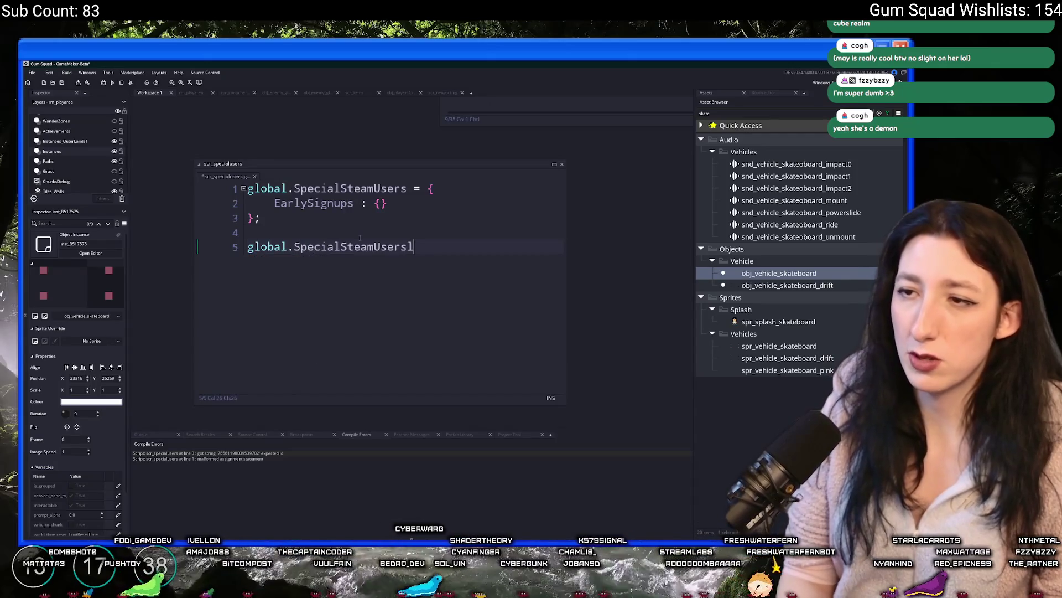
key(BackSpace)
key(BackSpace)
key(shift+Home)
text(v)
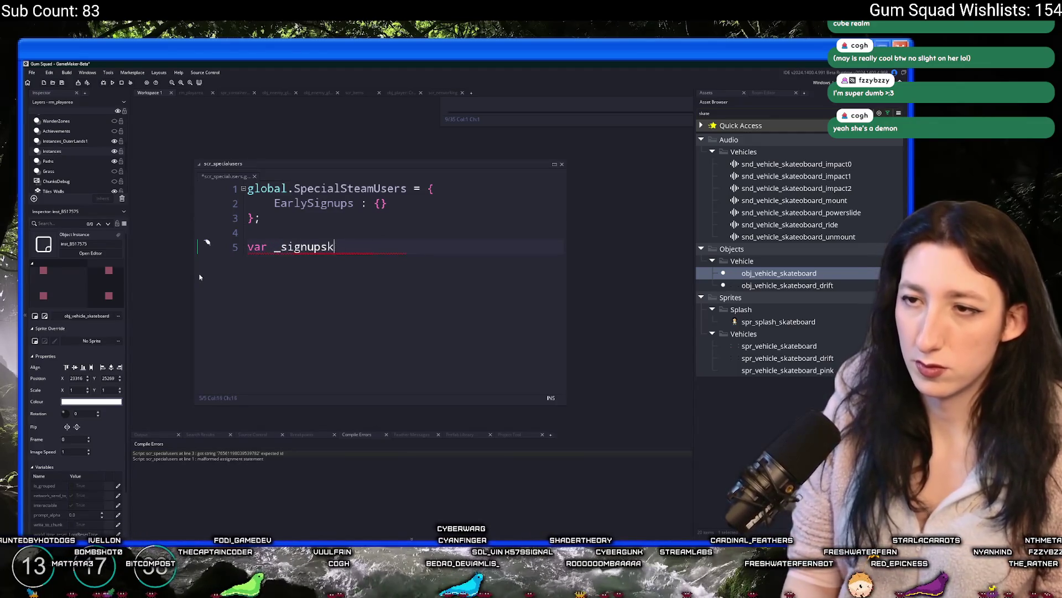
text(obal.Steam)
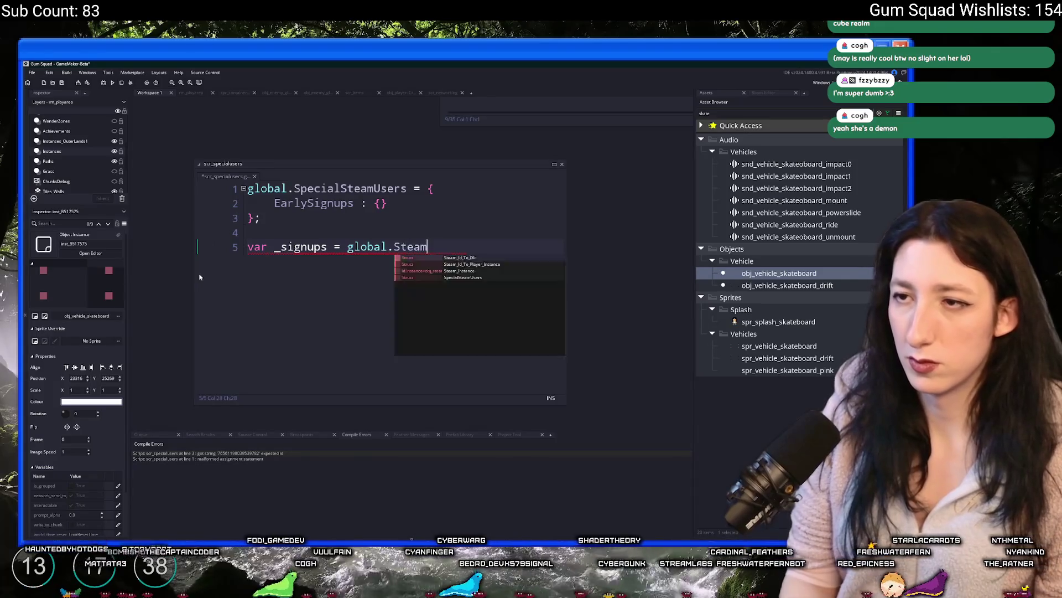
text(Steapeci)
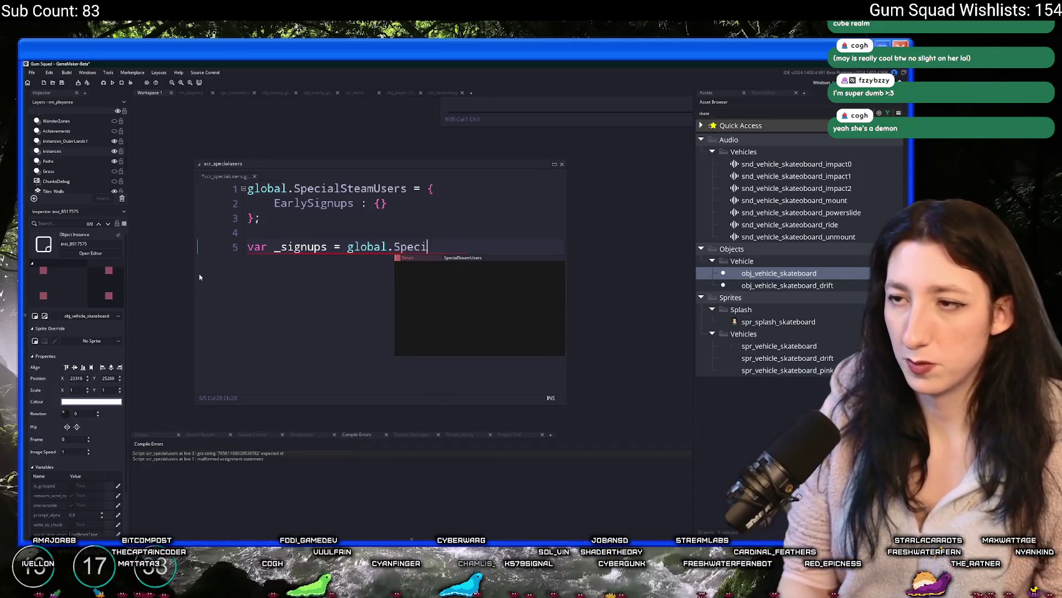
key(Return)
text(.Earl)
key(Return)
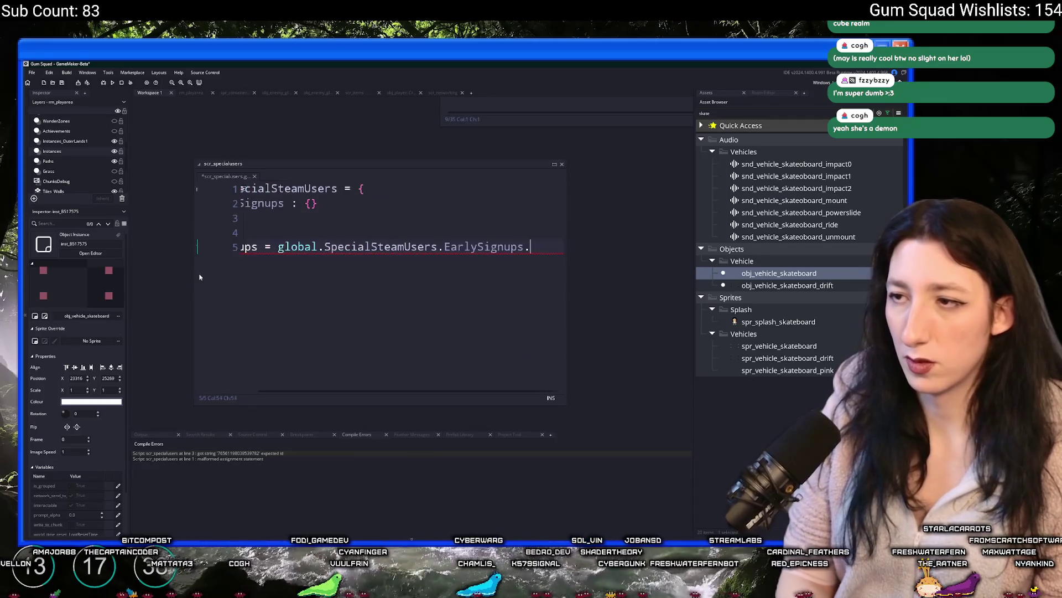
Add _signups[$ Steam ID] = true using the pasted ID, then run the game with F5.
key(Return)
text(k)
key(BackSpace)
key(BackSpace)
key(BackSpace)
text(ups[$)
key(ctrl+v)
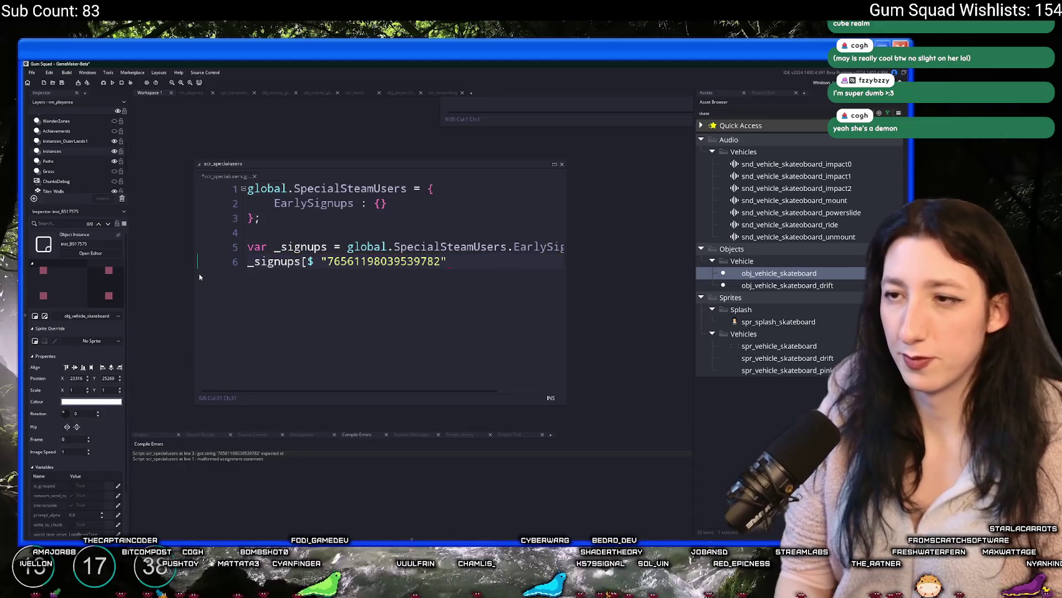
text(true;)
key(F5)
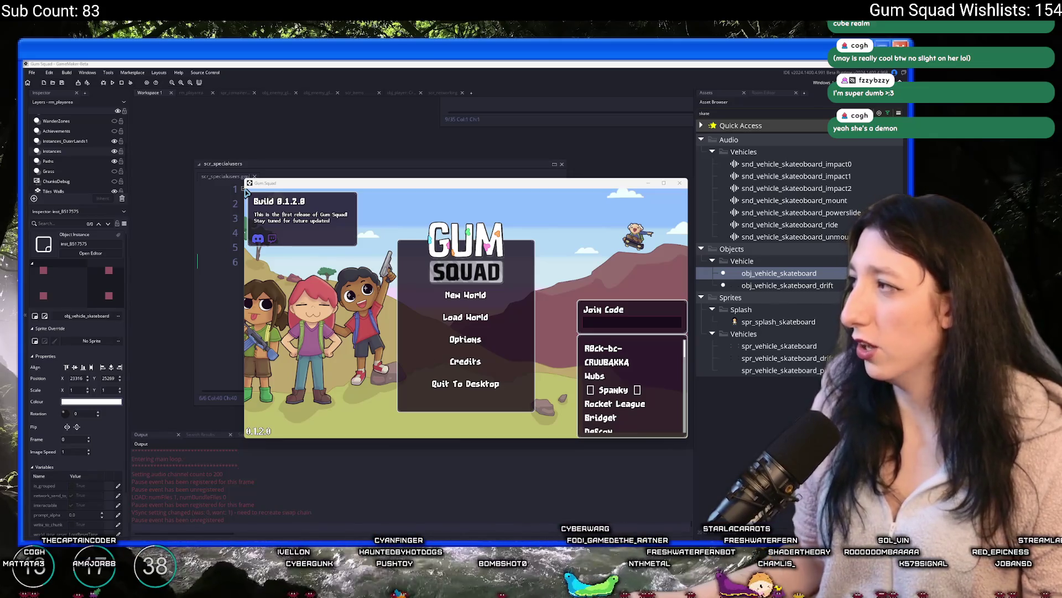
Create a New World lobby, maximize the window, then drop and pick up the pink skateboard.
click(458, 298)
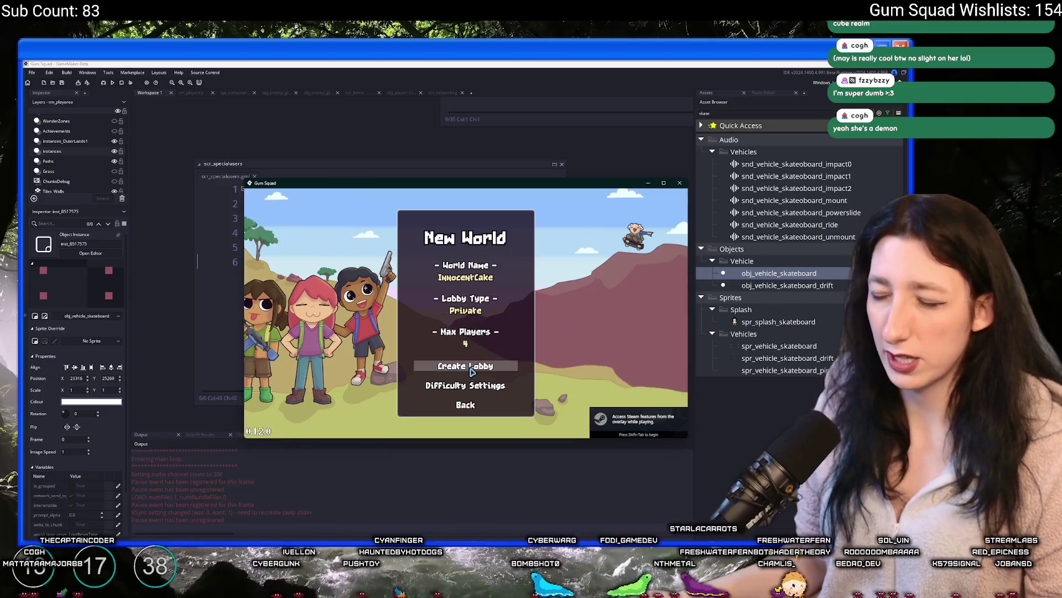
click(472, 368)
drag(472, 186, 450, 60)
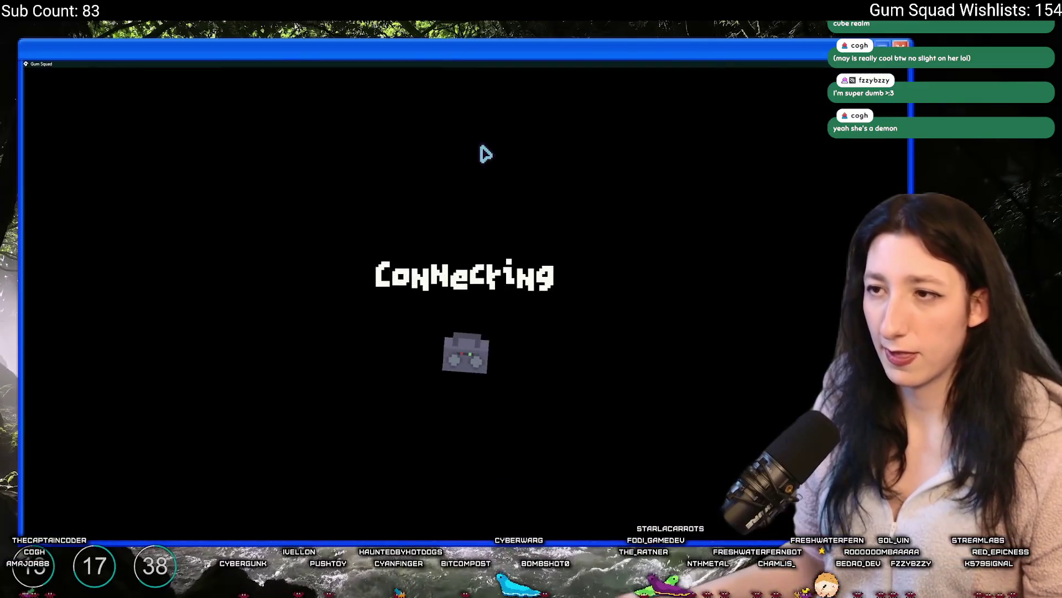
key(w)
key(d)
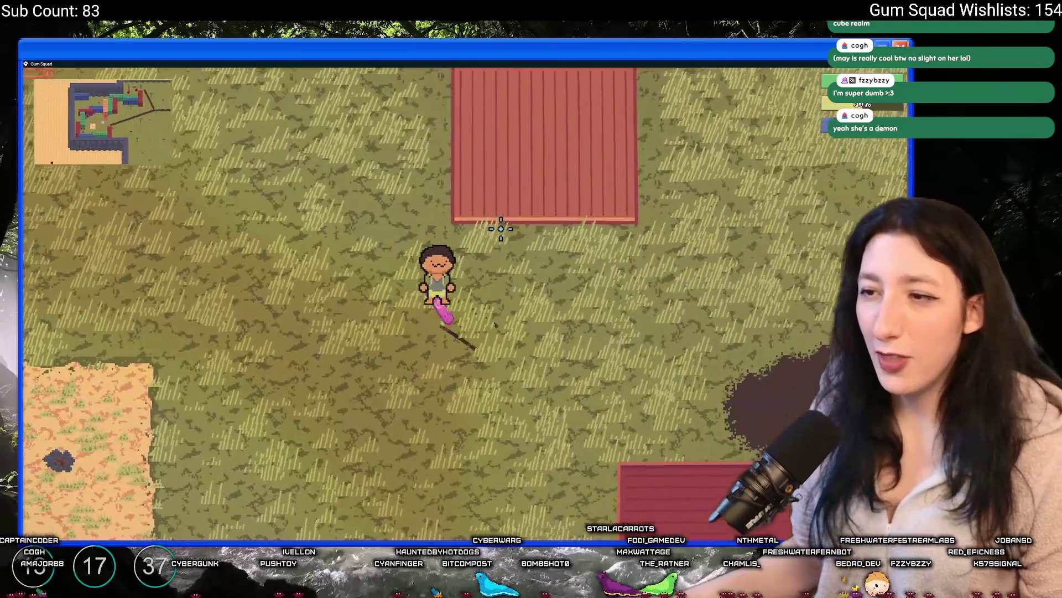
key(a)
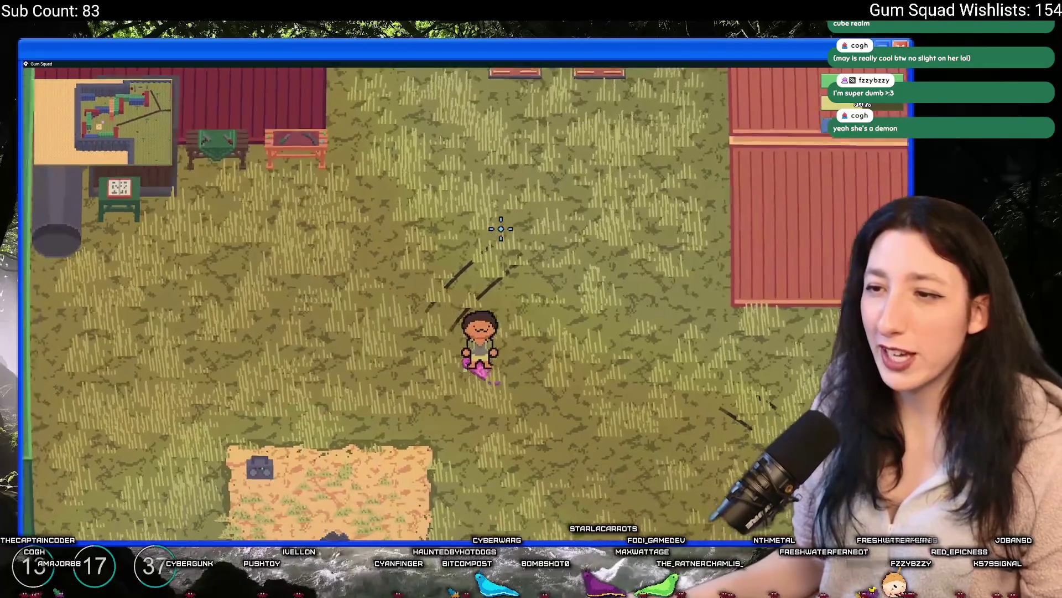
key(d)
key(a)
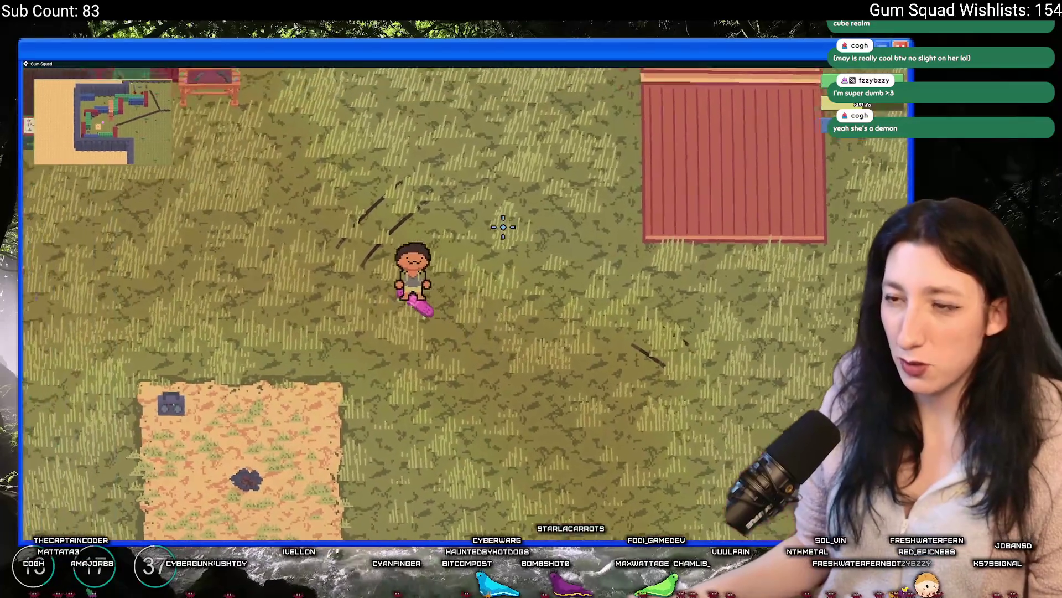
key(s)
key(d)
Ride the pink skateboard along the dirt path north toward the pipes.
key(d)
key(w)
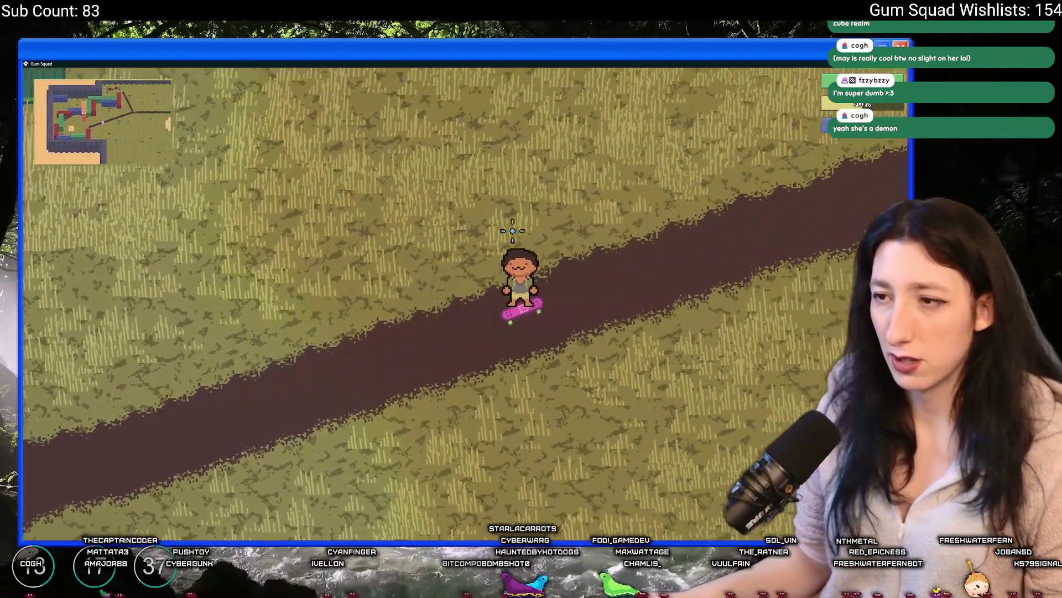
key(d)
key(w)
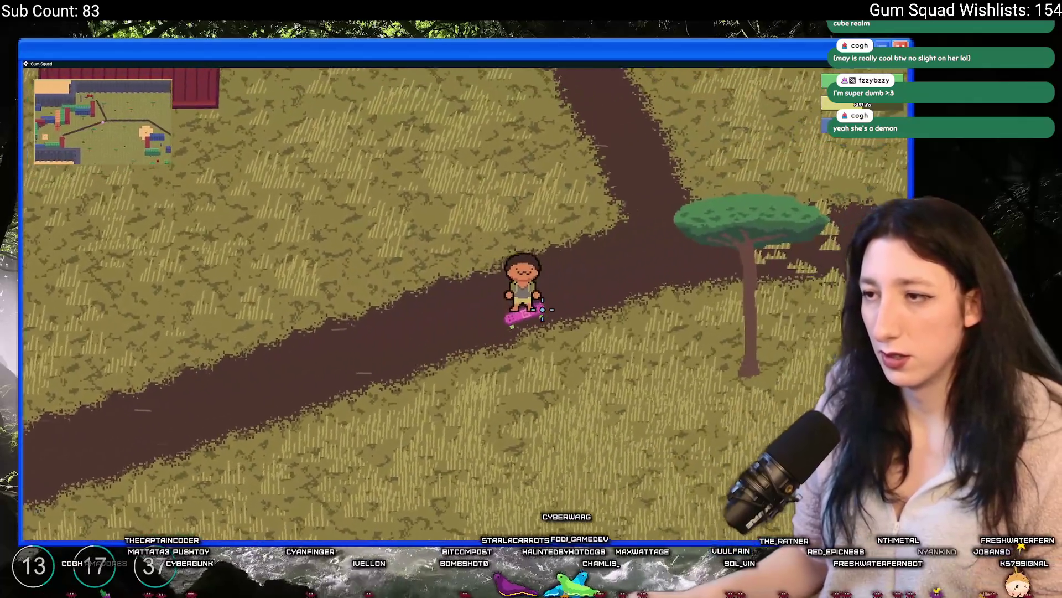
key(w)
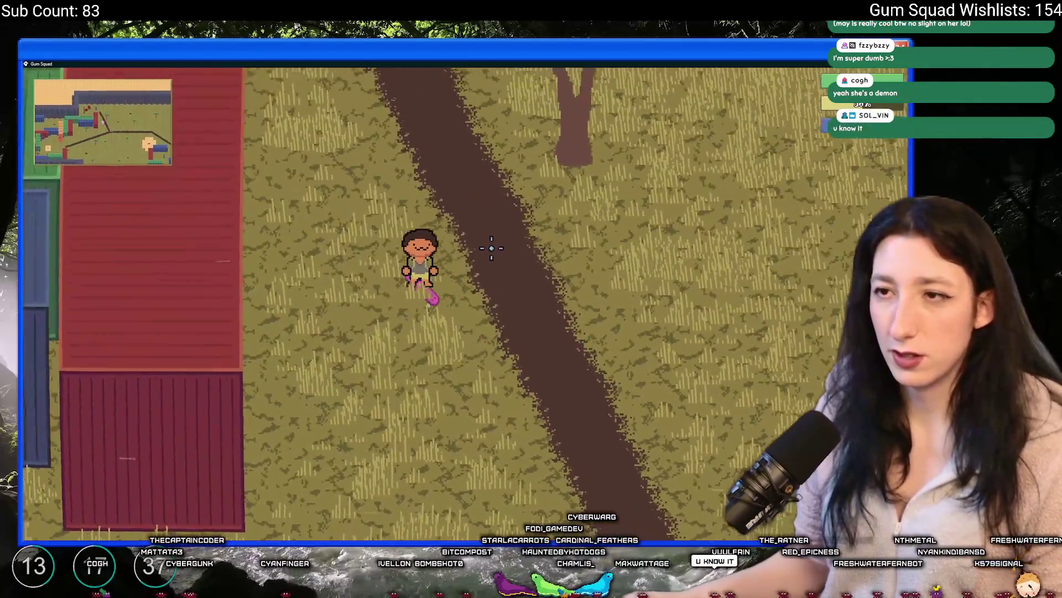
key(w)
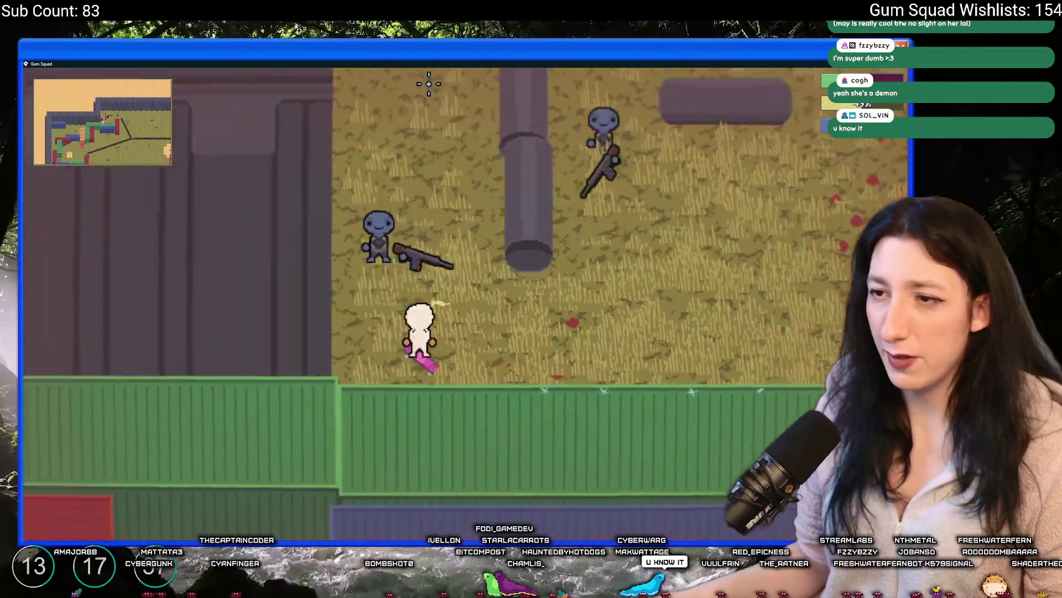
key(w)
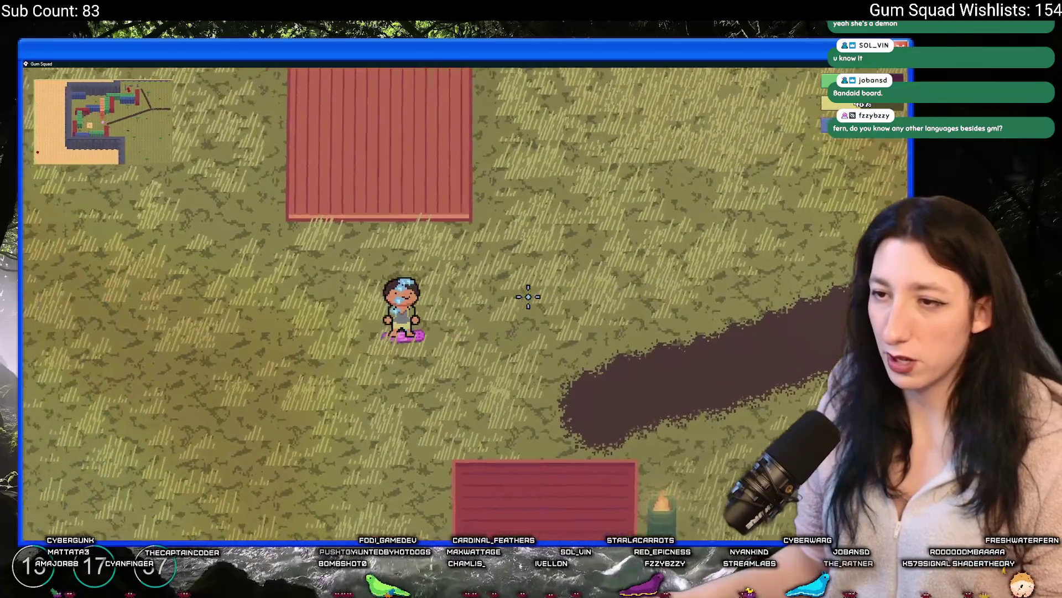
Move around the dirt patch and skate across the field to the fenced yard, then close the game.
key(a)
key(s)
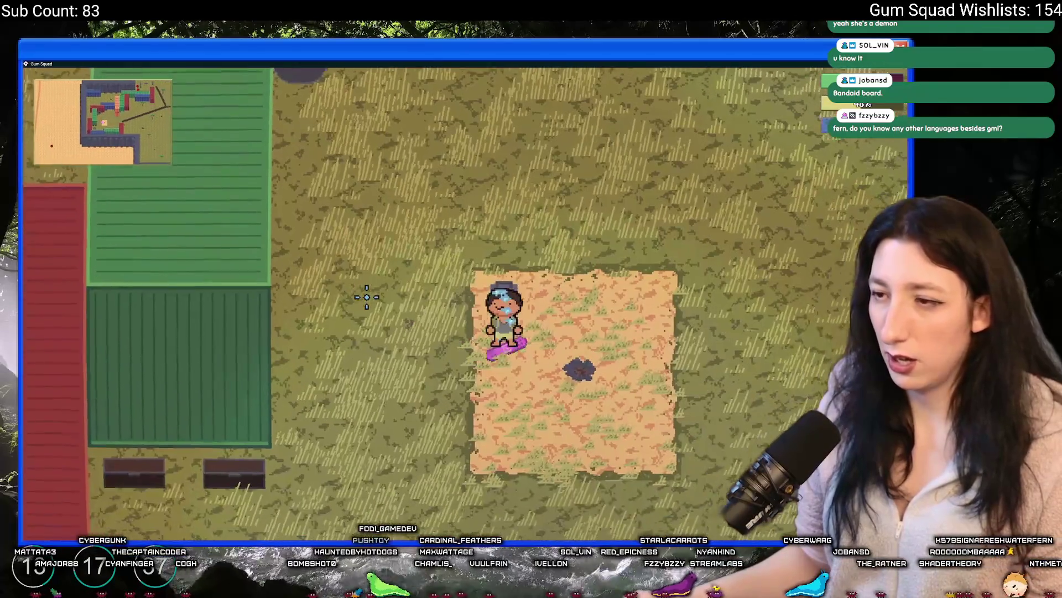
key(w)
key(s)
key(w)
key(a)
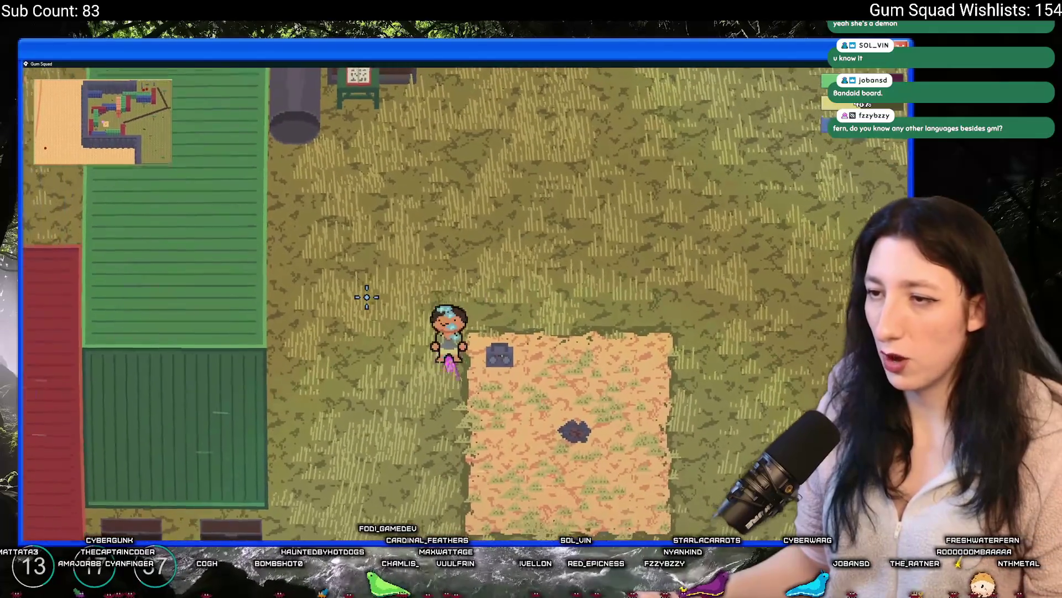
key(d)
key(s)
key(w)
key(s)
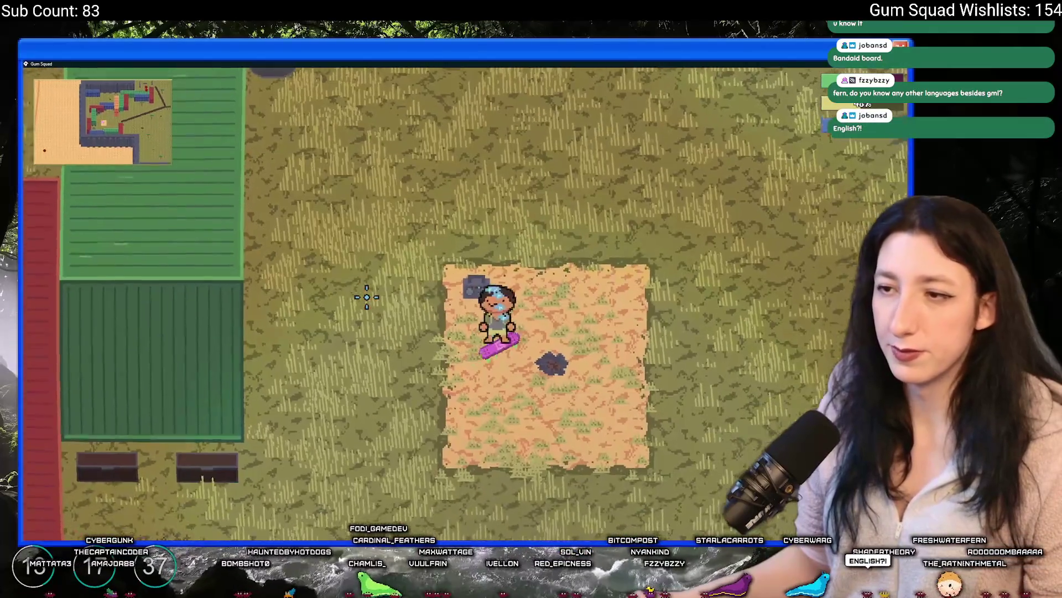
key(d)
key(s)
key(w)
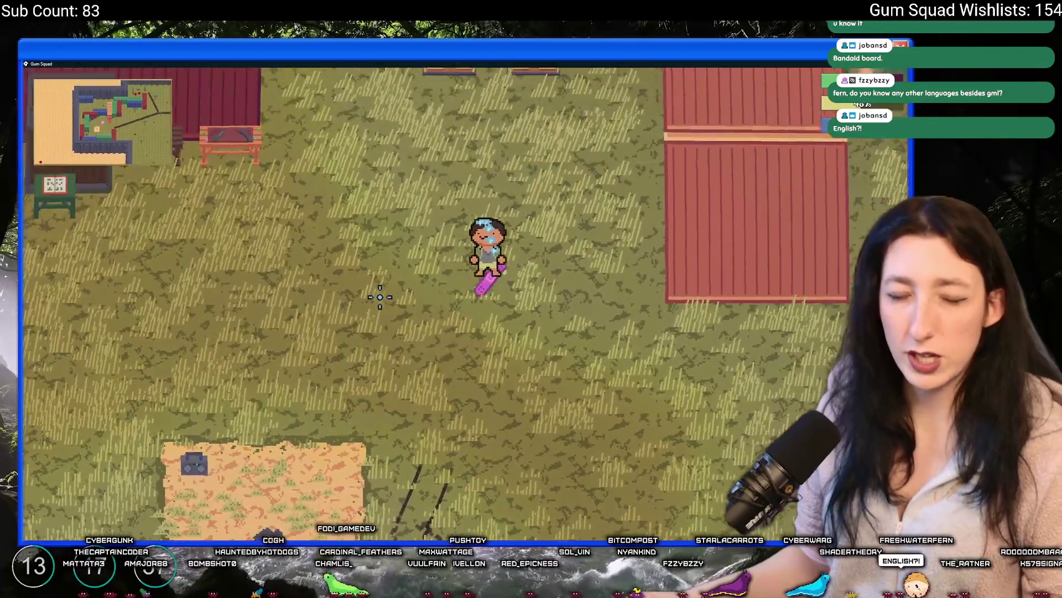
key(d)
key(s)
key(s)
key(a)
key(w)
key(d)
key(s)
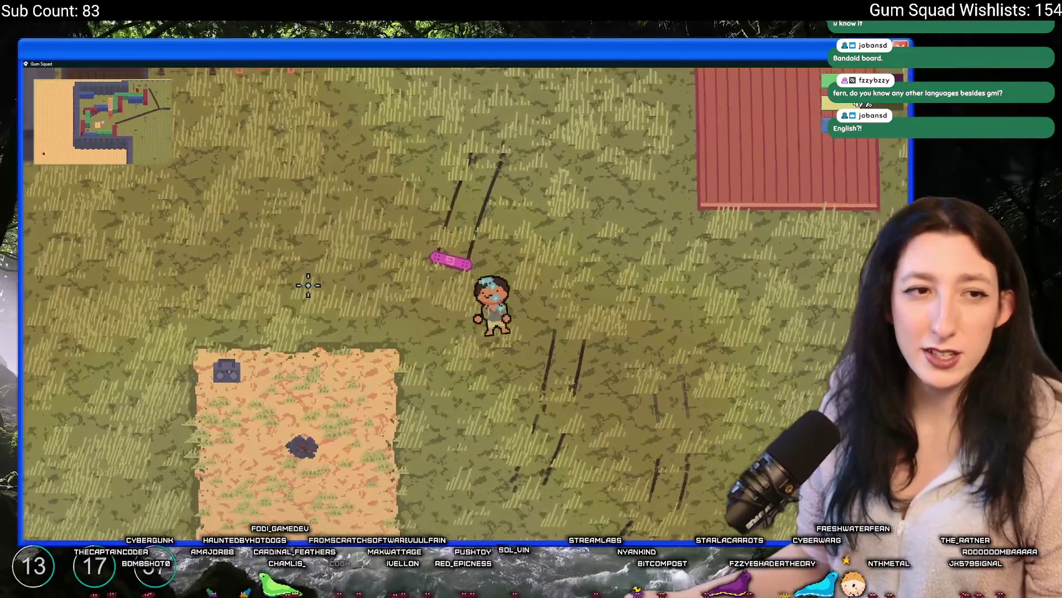
key(w)
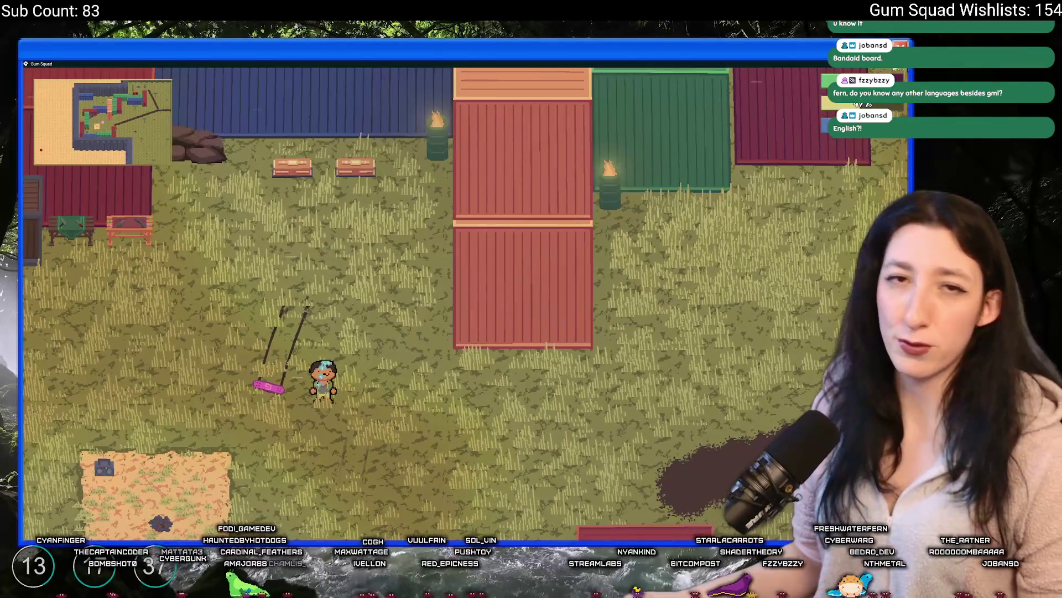
key(alt+F4)
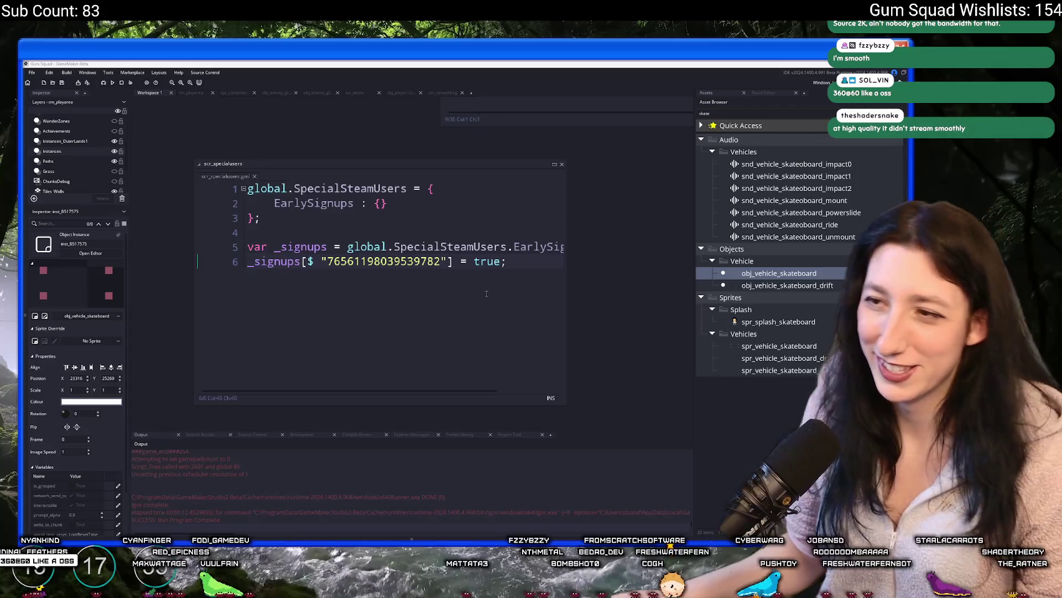
Close the scr_specialusers window and put the cursor in the friends-list sorting code.
drag(449, 276, 437, 331)
click(244, 232)
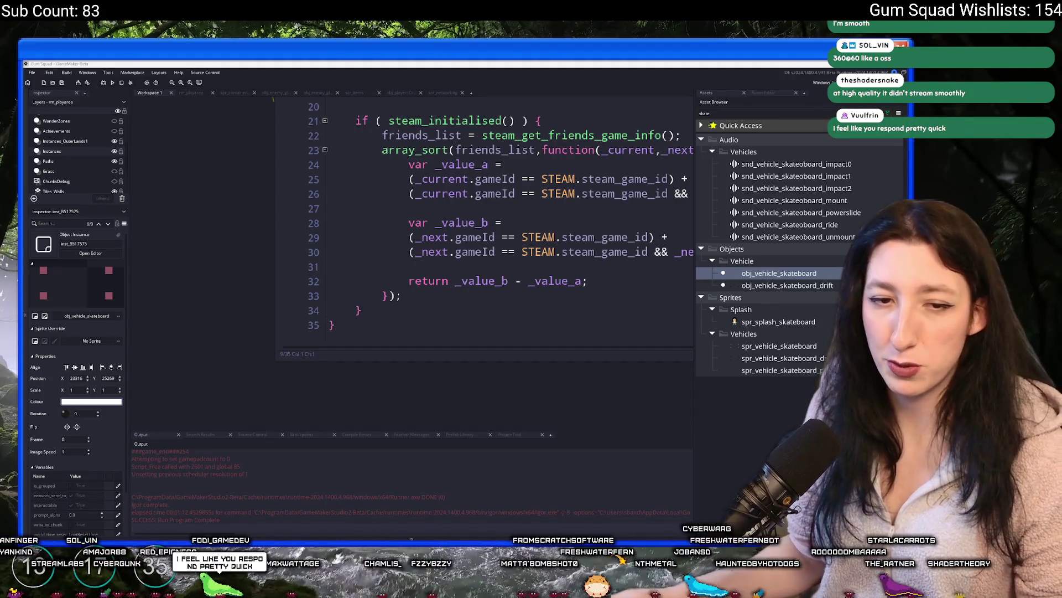
click(535, 210)
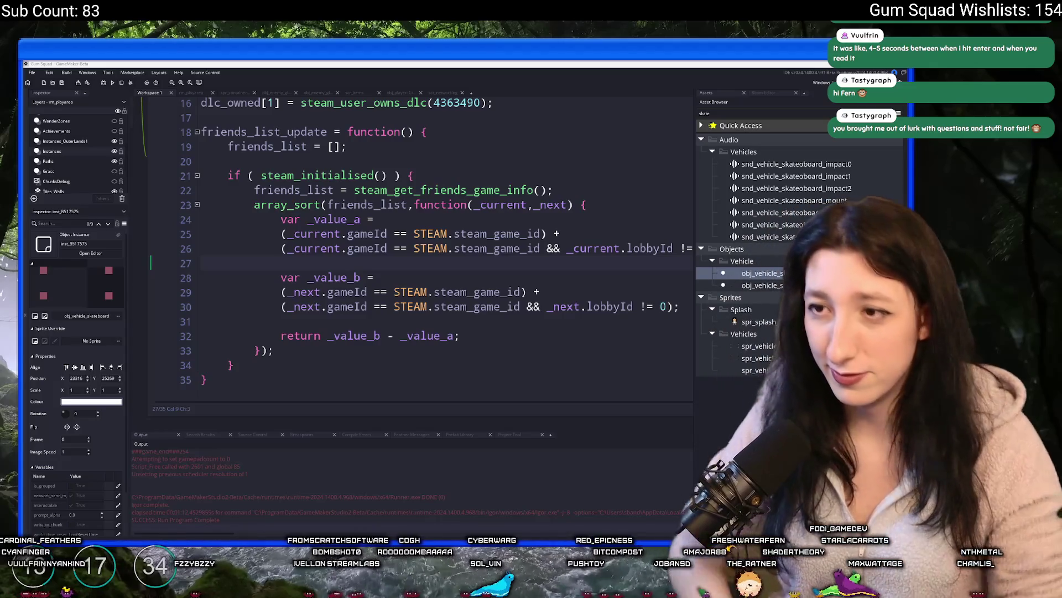
scroll(337, 242, up, 4)
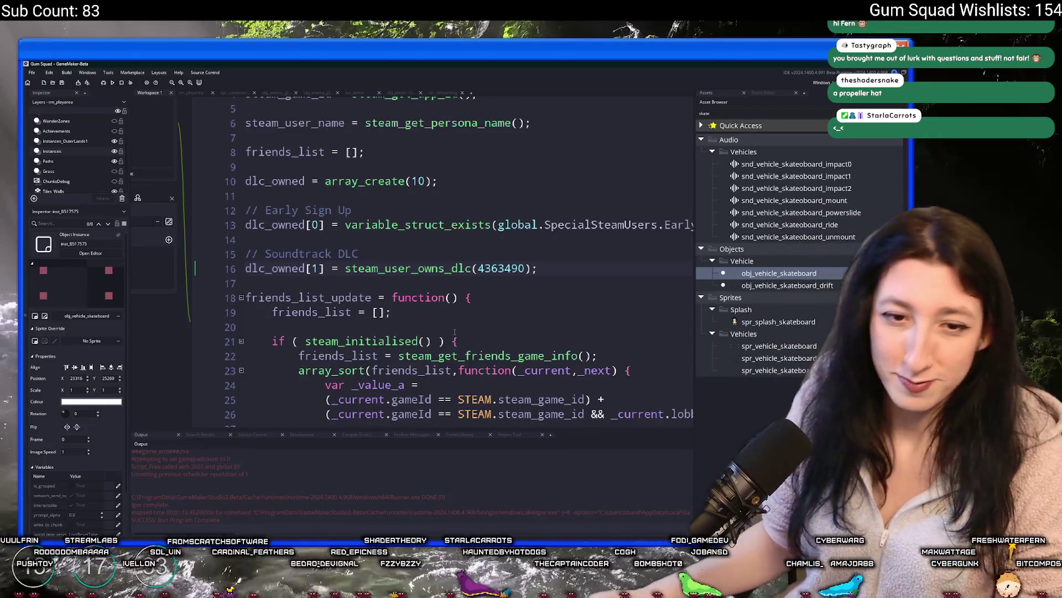
Switch from the Steam script to the rm_playarea room editor tab.
click(191, 92)
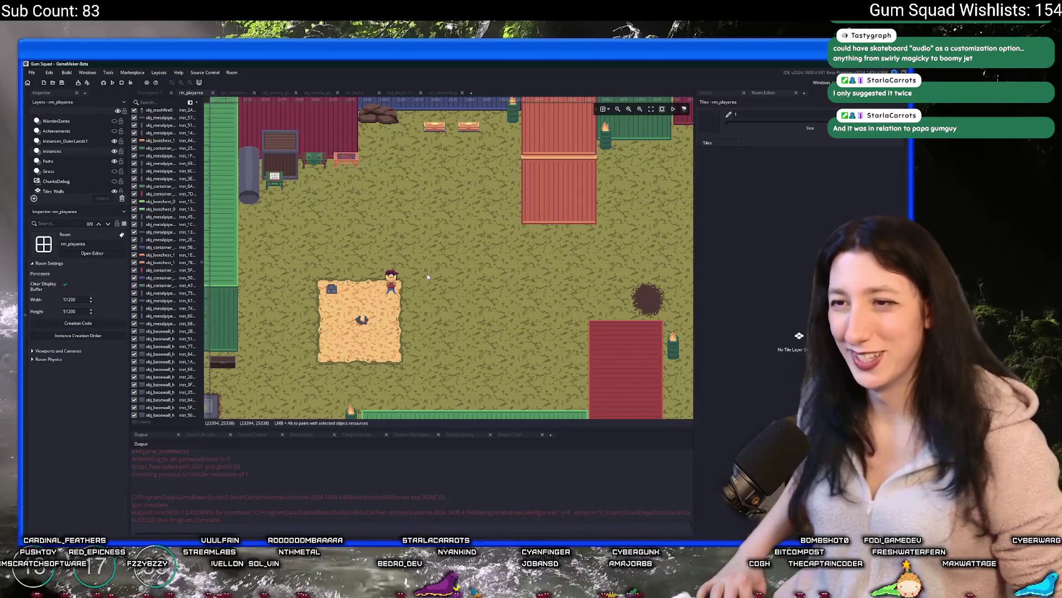
Search the assets for 'gameplay' and open obj_ui_gameplay.
key(ctrl+t)
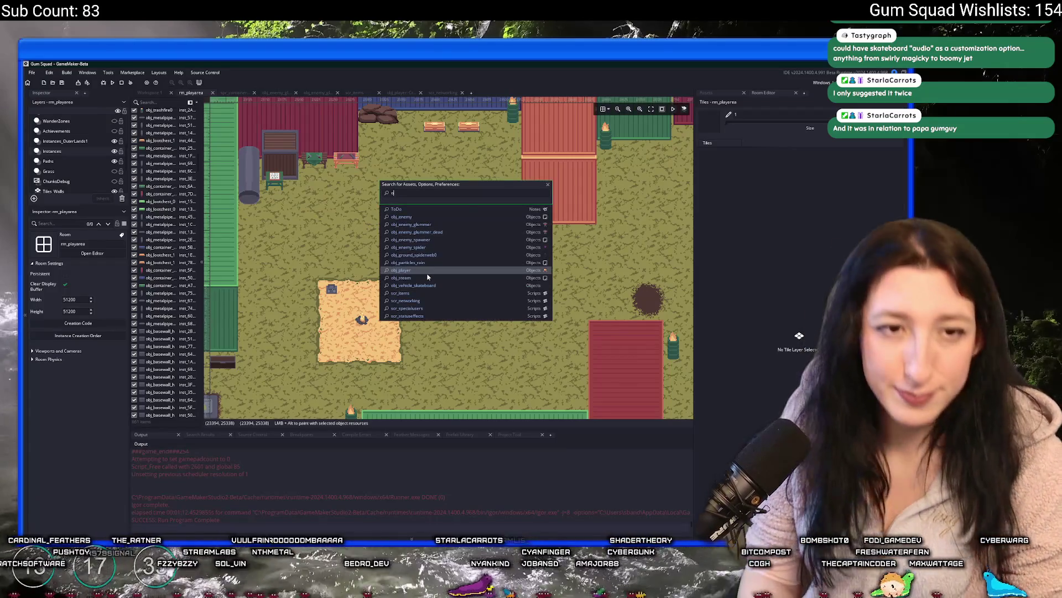
text(bj_)
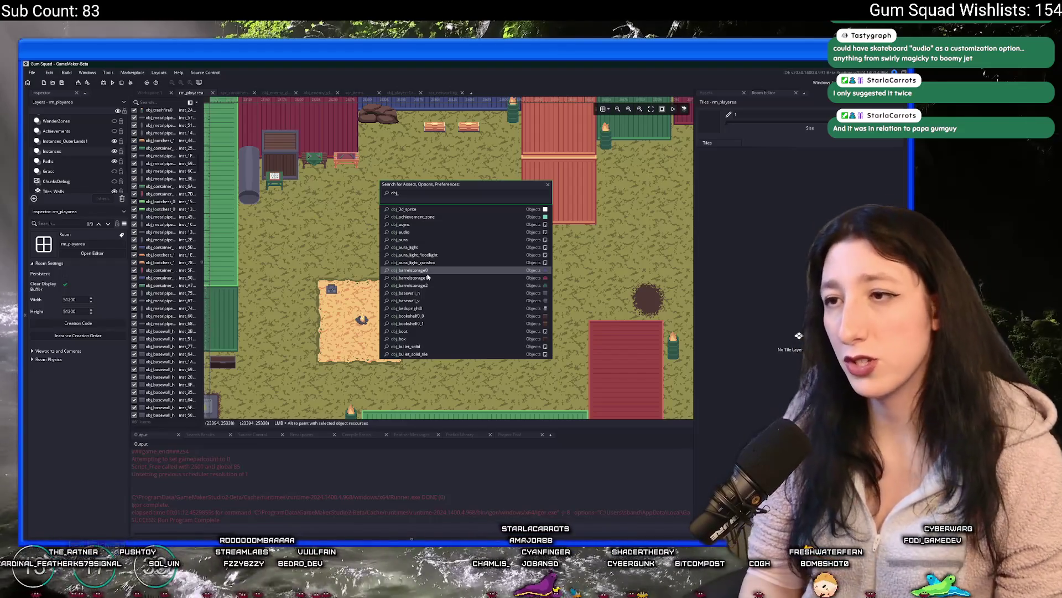
key(BackSpace)
key(BackSpace)
key(BackSpace)
text(game)
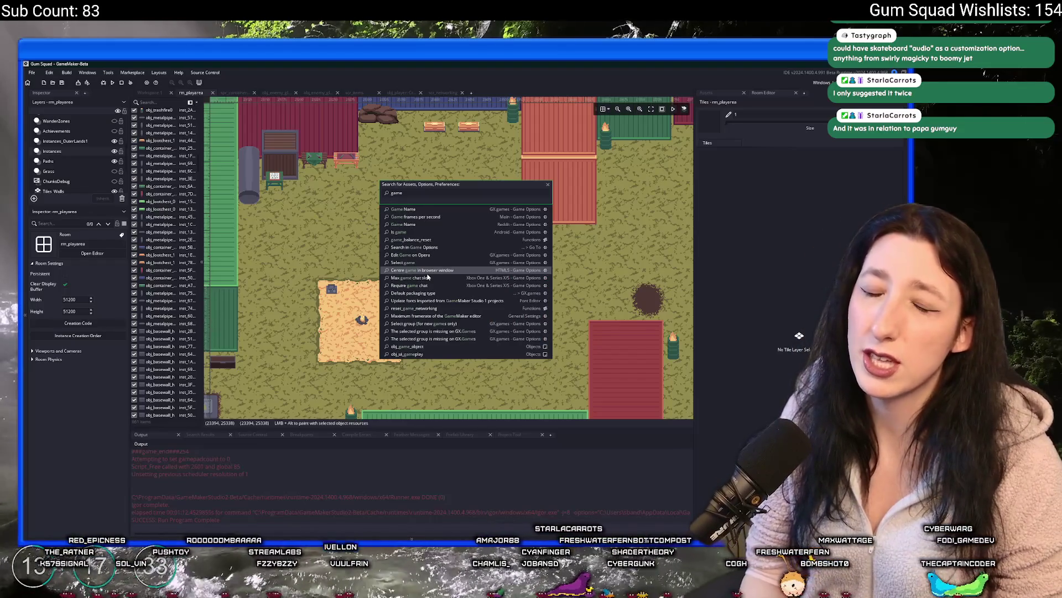
text(pla)
key(Return)
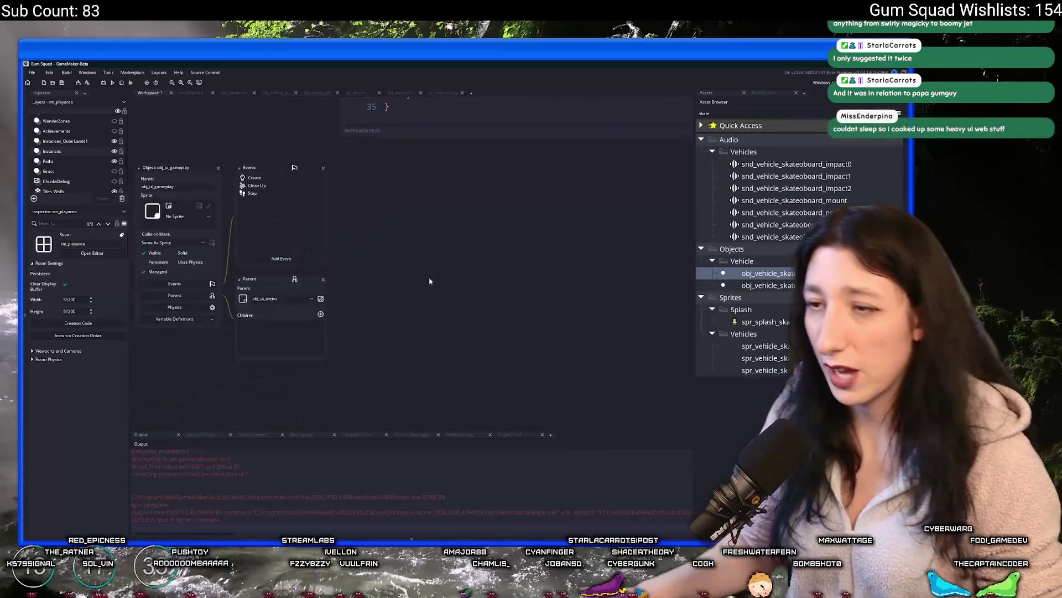
In the Create event, paste a copy of the Show Player Markers block below it.
double_click(308, 176)
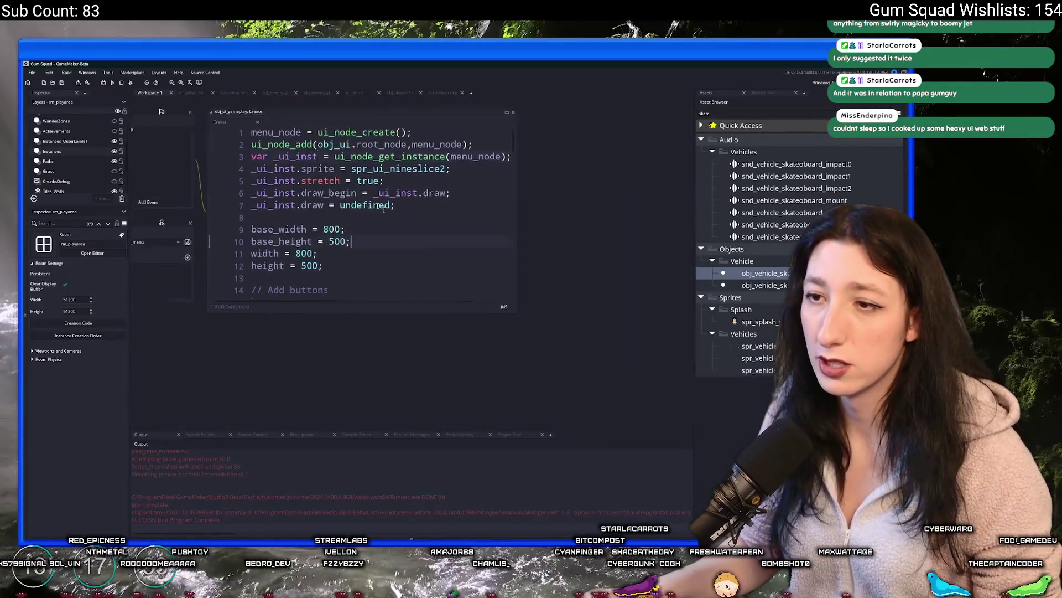
drag(452, 274, 624, 421)
scroll(431, 315, down, 9)
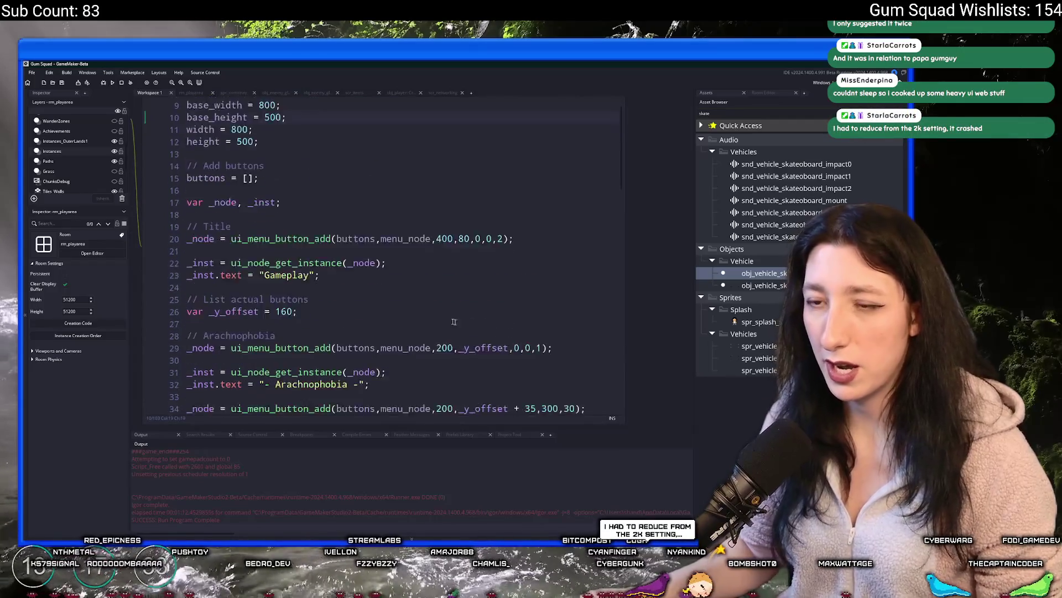
scroll(431, 315, down, 15)
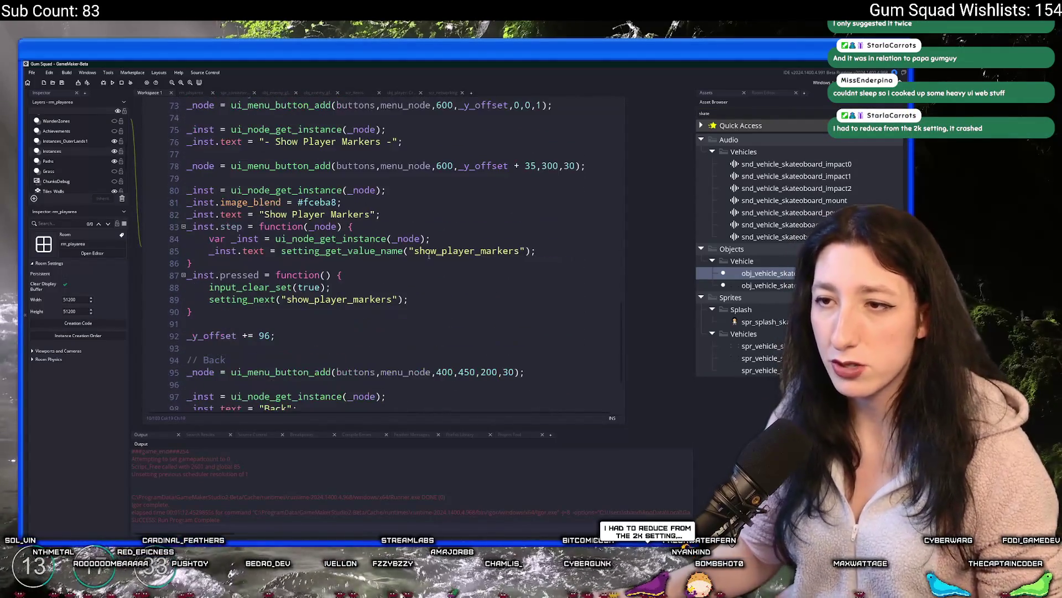
scroll(313, 270, down, 1)
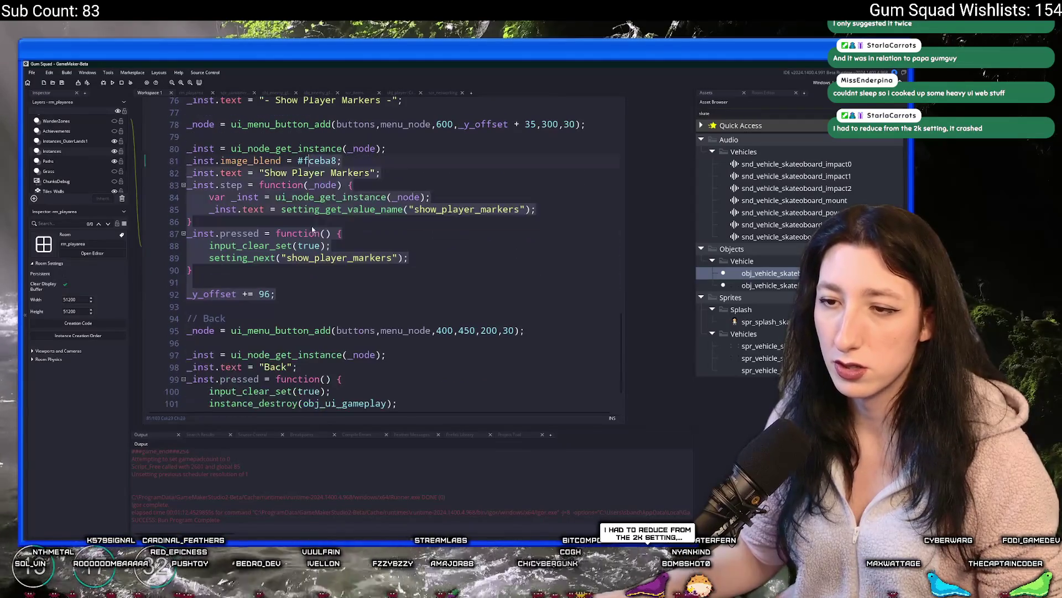
click(313, 227)
scroll(314, 230, up, 3)
click(210, 164)
key(ctrl+v)
Rename the copied block's section comment to 'Special Cosmetics'.
scroll(220, 173, up, 5)
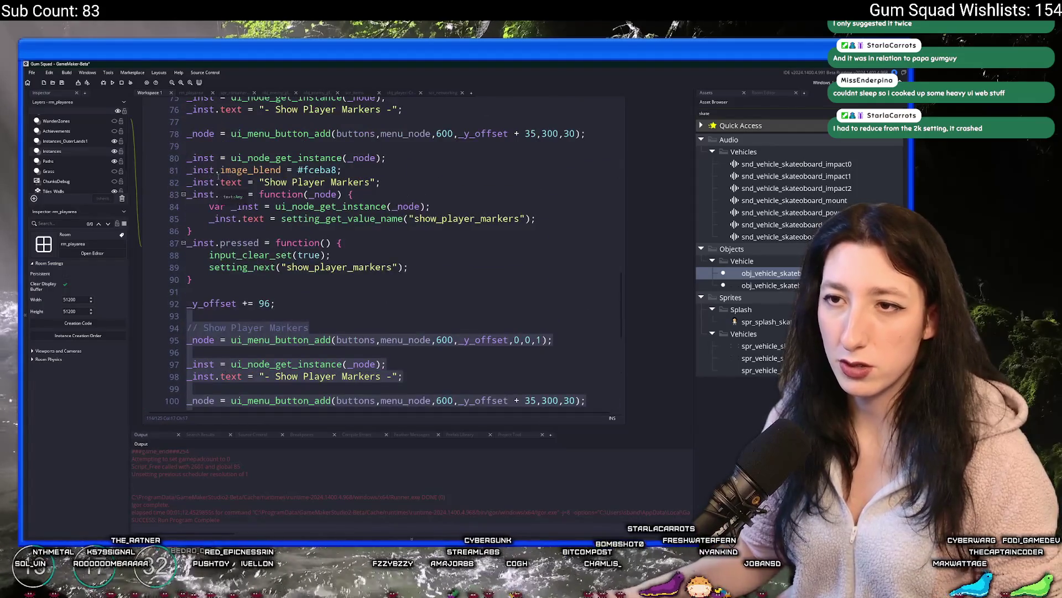
scroll(219, 173, down, 5)
drag(203, 216, 351, 212)
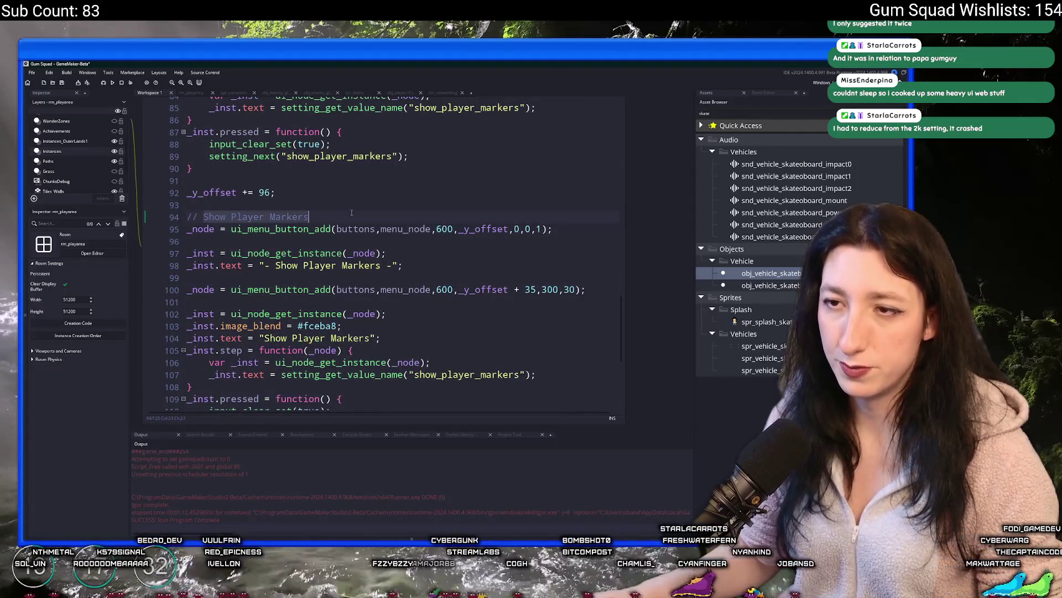
key(F12)
text(Special)
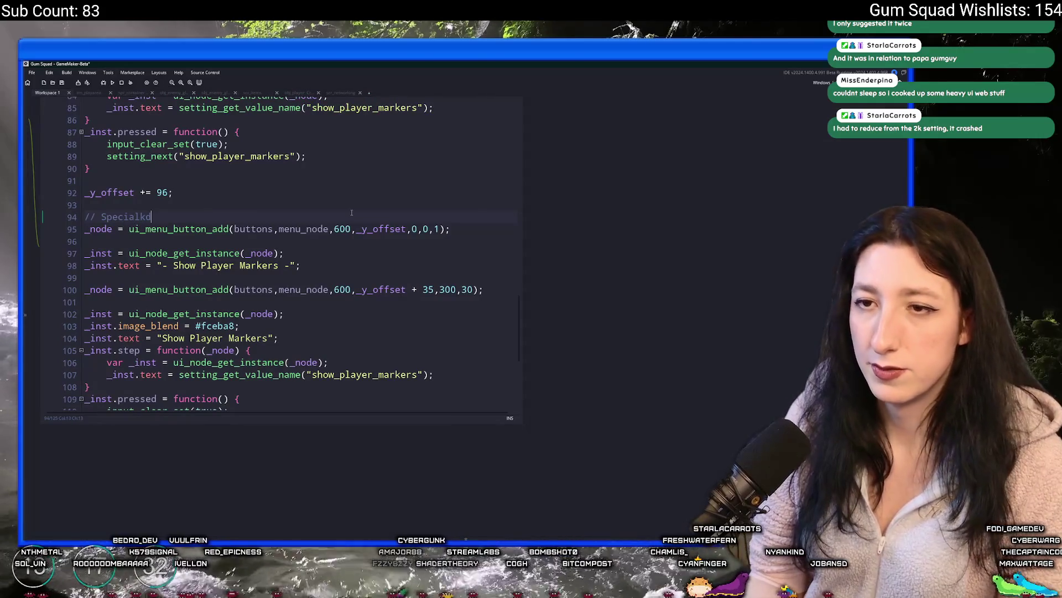
text( Userk)
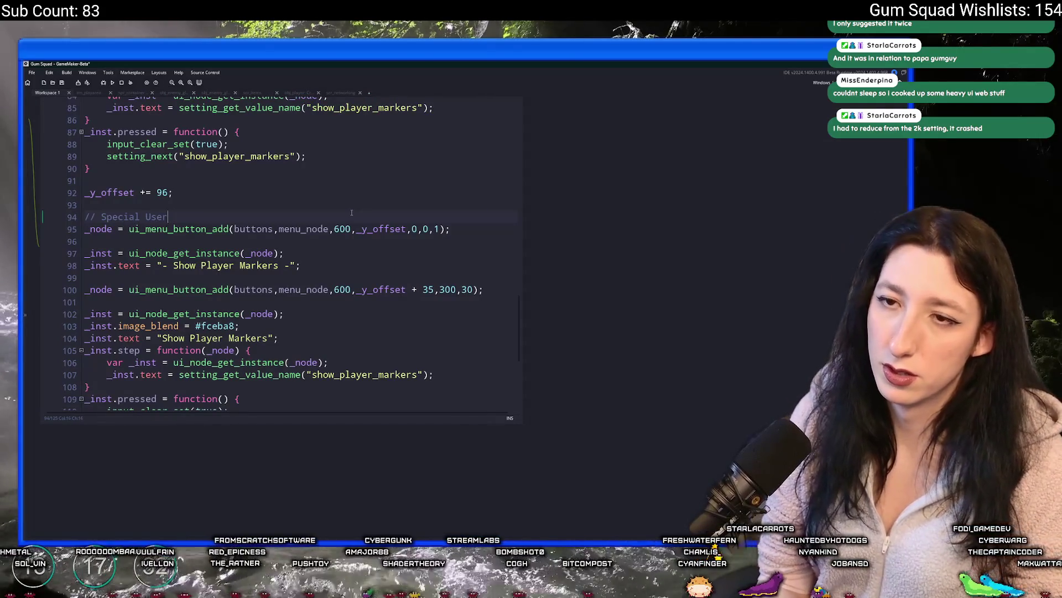
key(BackSpace)
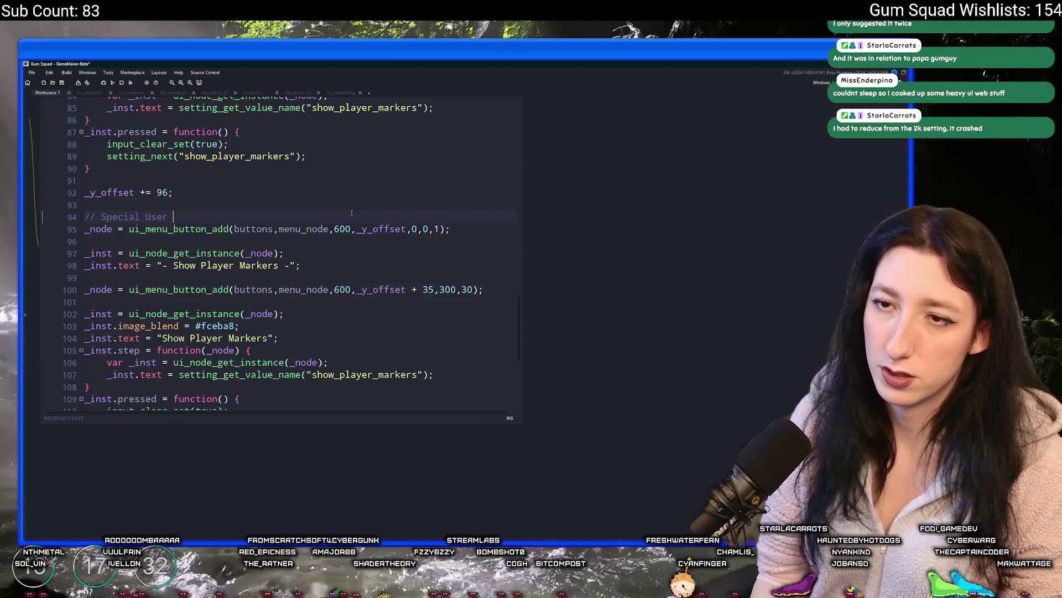
key(BackSpace)
key(BackSpace)
key(BackSpace)
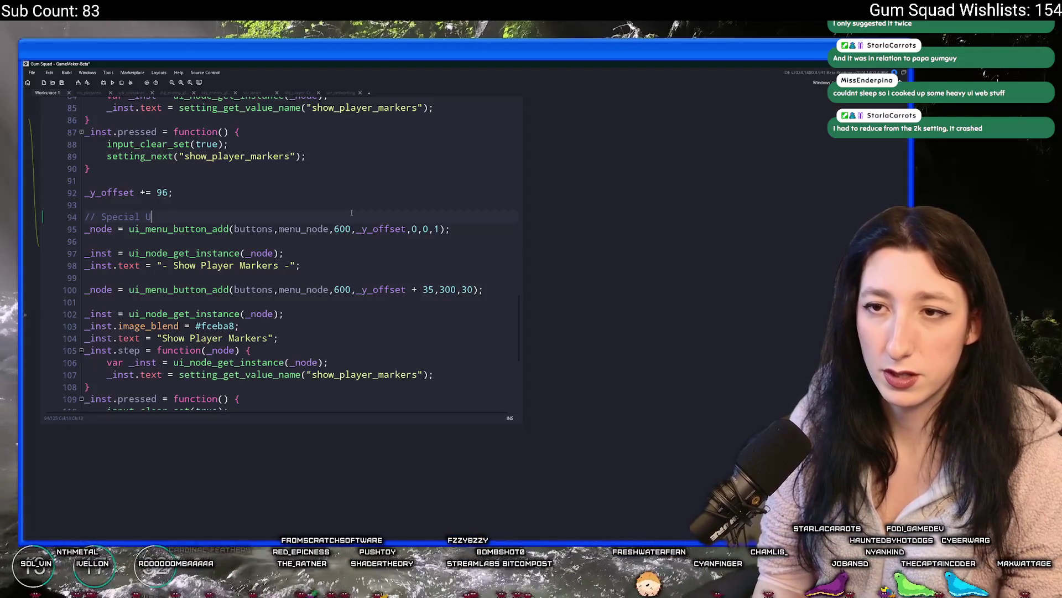
key(BackSpace)
text(Cosmetics)
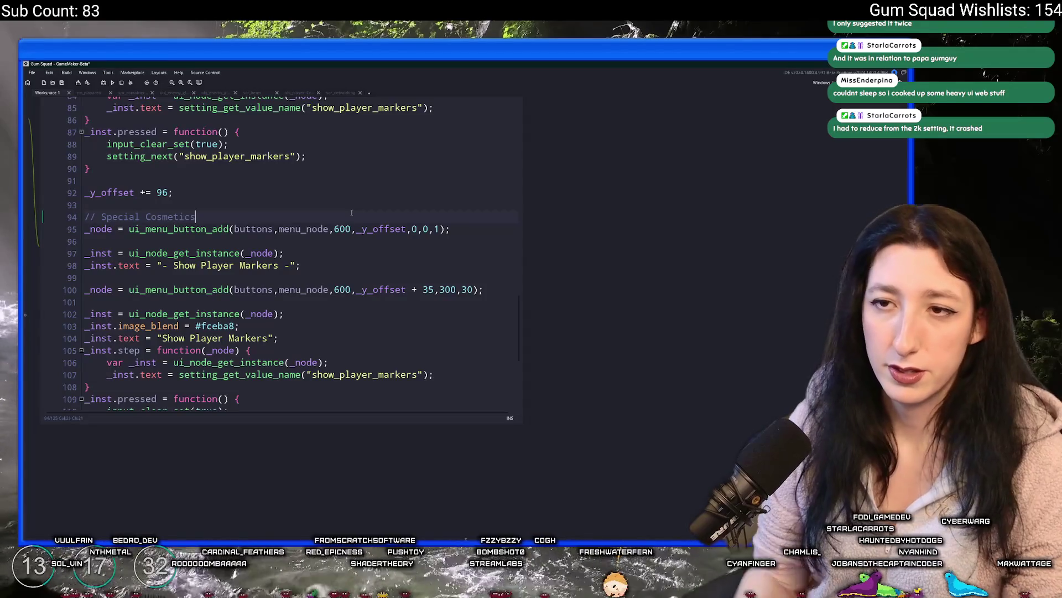
Replace the header label and button name with 'Special Cosmetics'.
click(122, 217)
drag(101, 216, 195, 216)
key(ctrl+c)
drag(279, 265, 175, 270)
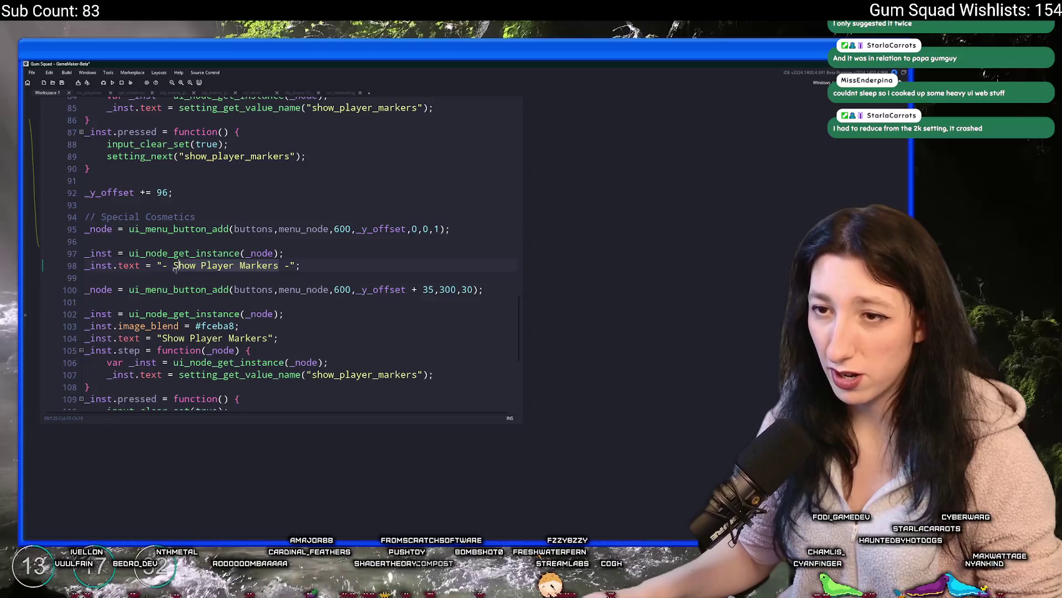
key(ctrl+v)
drag(269, 338, 160, 343)
key(ctrl+v)
Point the toggle's setting references on lines 107 and 111 to special_cosmetics.
scroll(199, 306, down, 3)
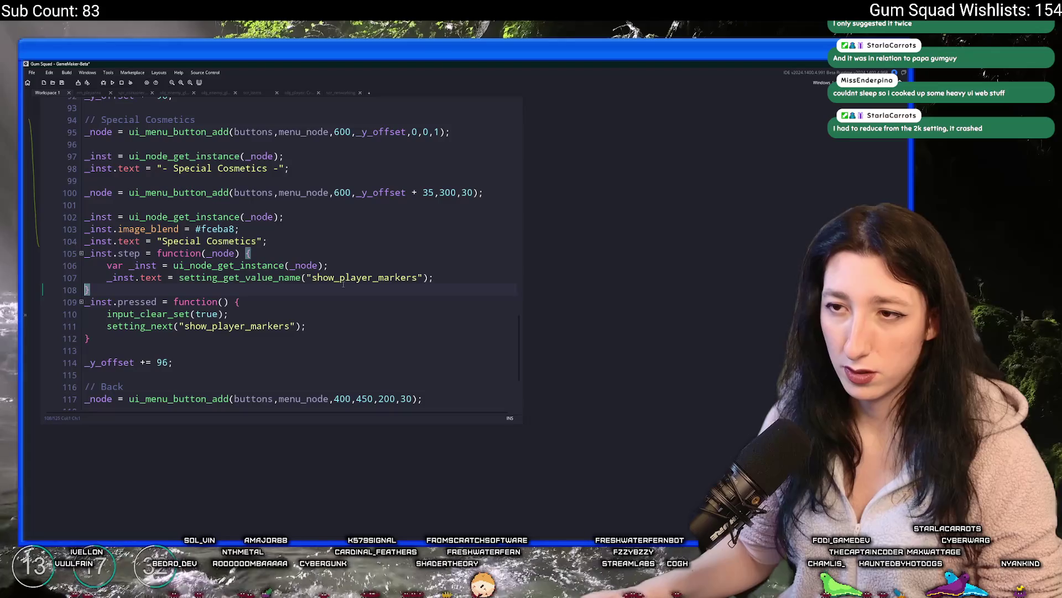
double_click(346, 277)
text(special_c)
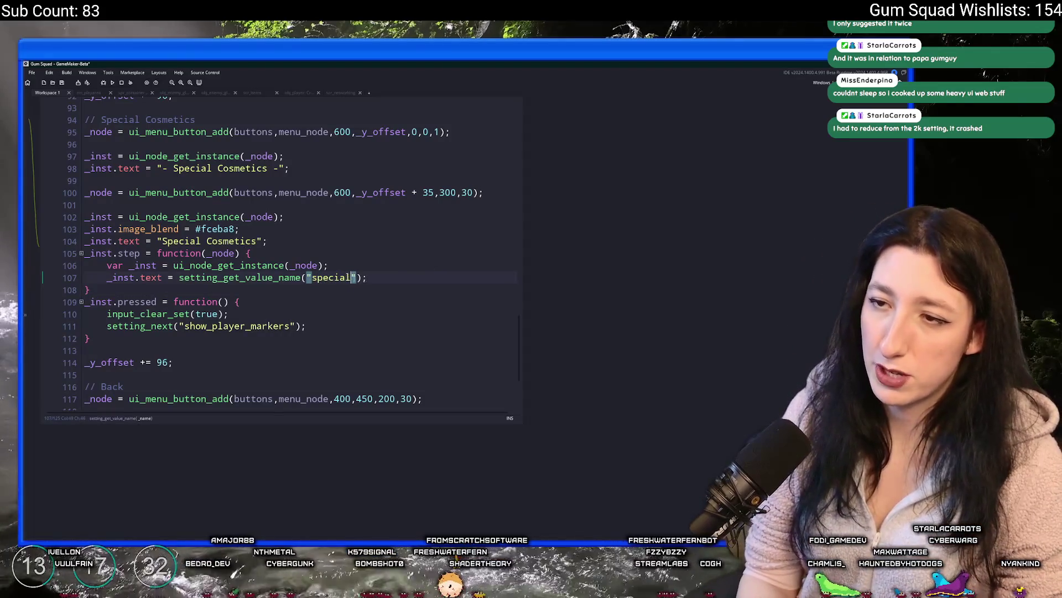
text(osmetics)
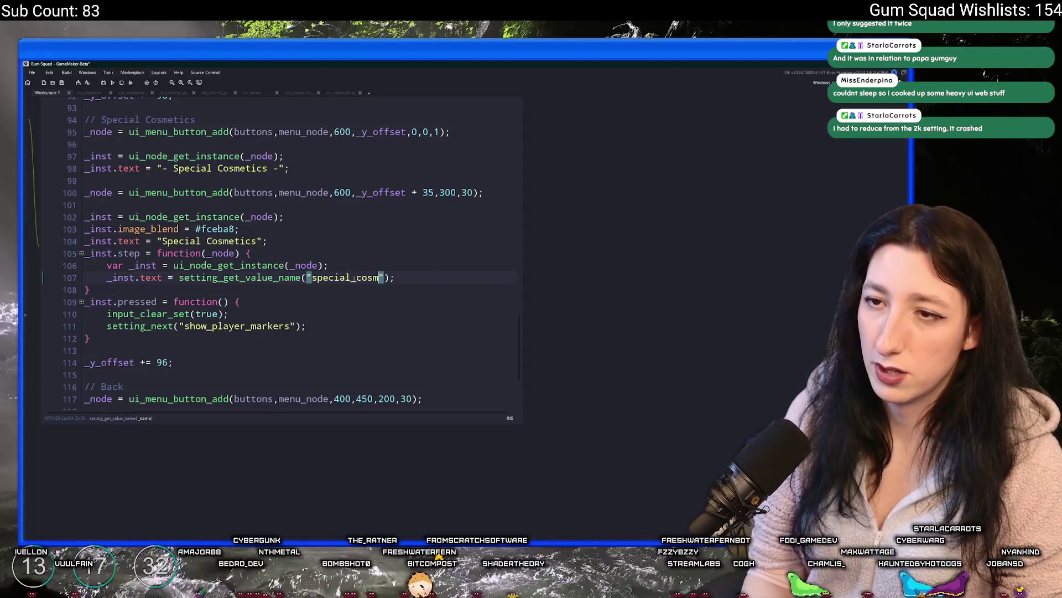
double_click(254, 326)
text(special_cosmetics)
key(ctrl+t)
Open the scr_settings script maximised with side panels hidden.
text(sc)
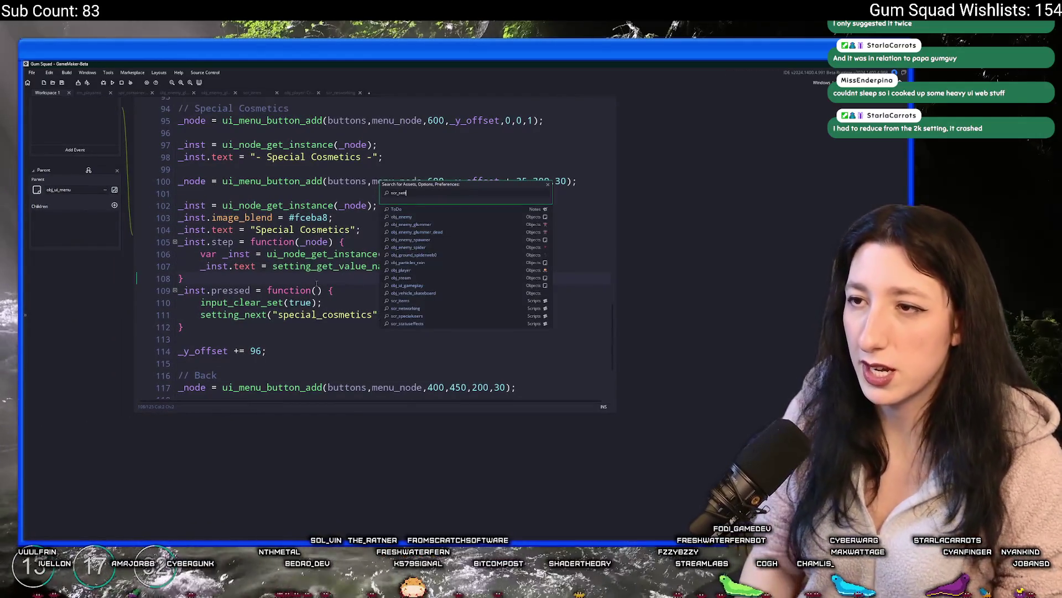
key(Return)
click(334, 214)
scroll(387, 277, down, 20)
key(F12)
scroll(353, 305, down, 3)
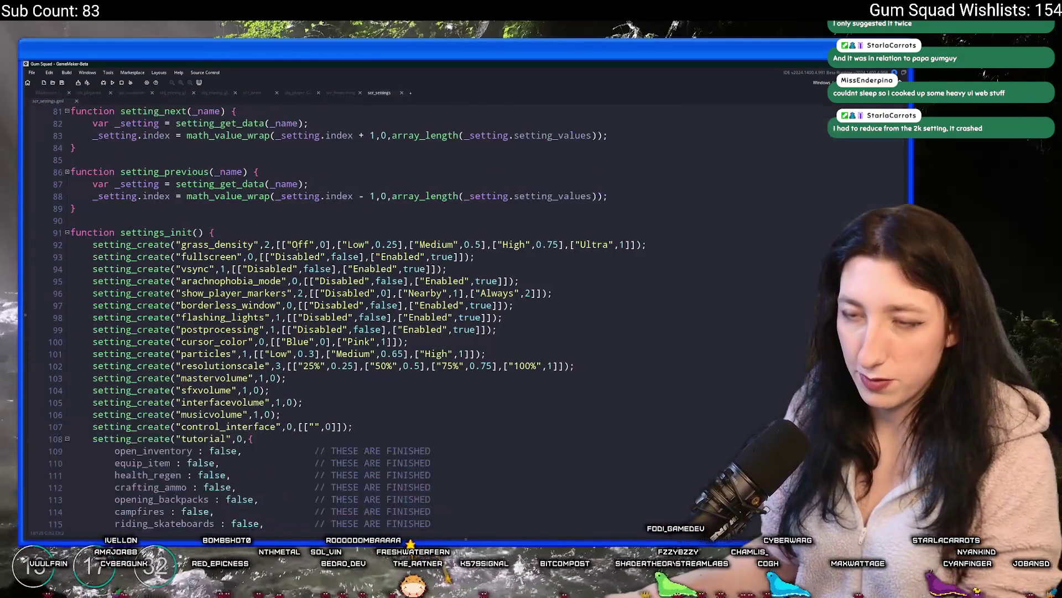
Duplicate the postprocessing setting_create line and rename the copy special_cosmetics.
key(ctrl+d)
key(ctrl+z)
click(497, 246)
key(ctrl+d)
double_click(226, 259)
text(special_cosmetics)
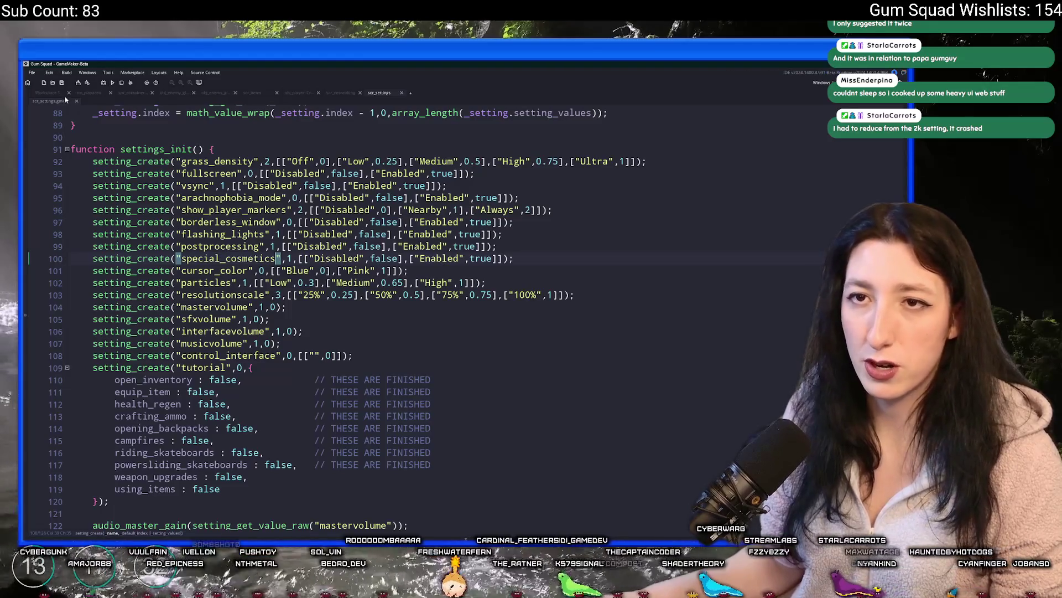
click(47, 92)
scroll(255, 213, up, 5)
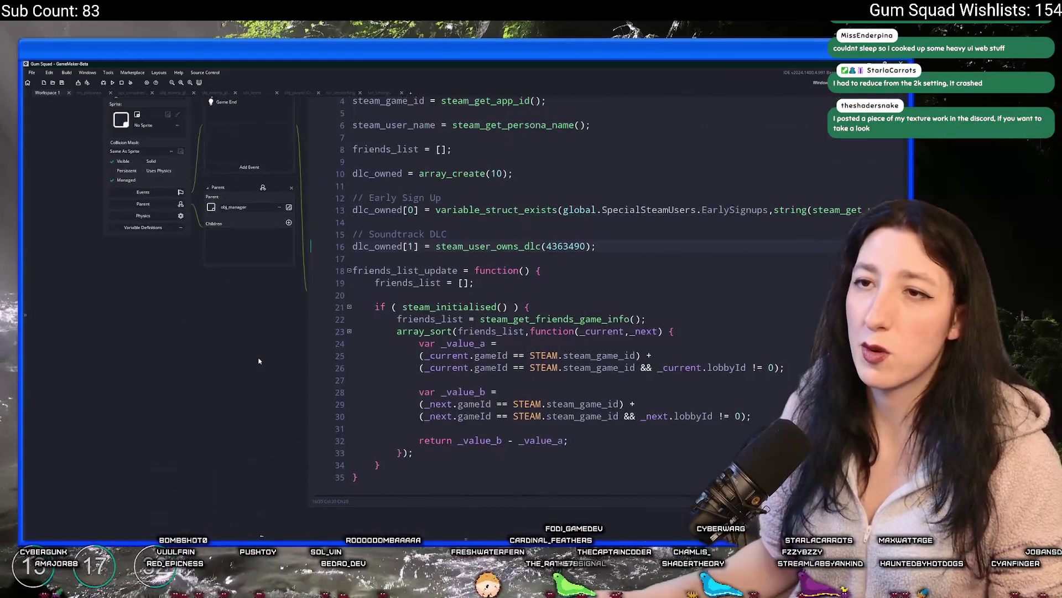
Search the project for dlc_owned and jump to the pink-skateboard DLC check.
key(ctrl+shift+f)
text(dlc_owne)
key(BackSpace)
key(BackSpace)
key(BackSpace)
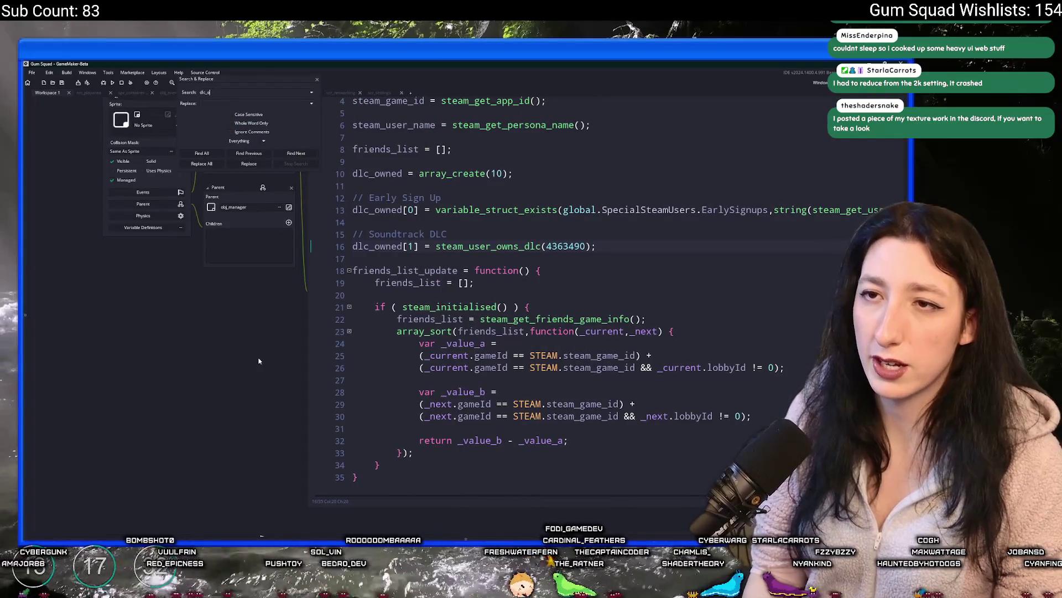
key(Return)
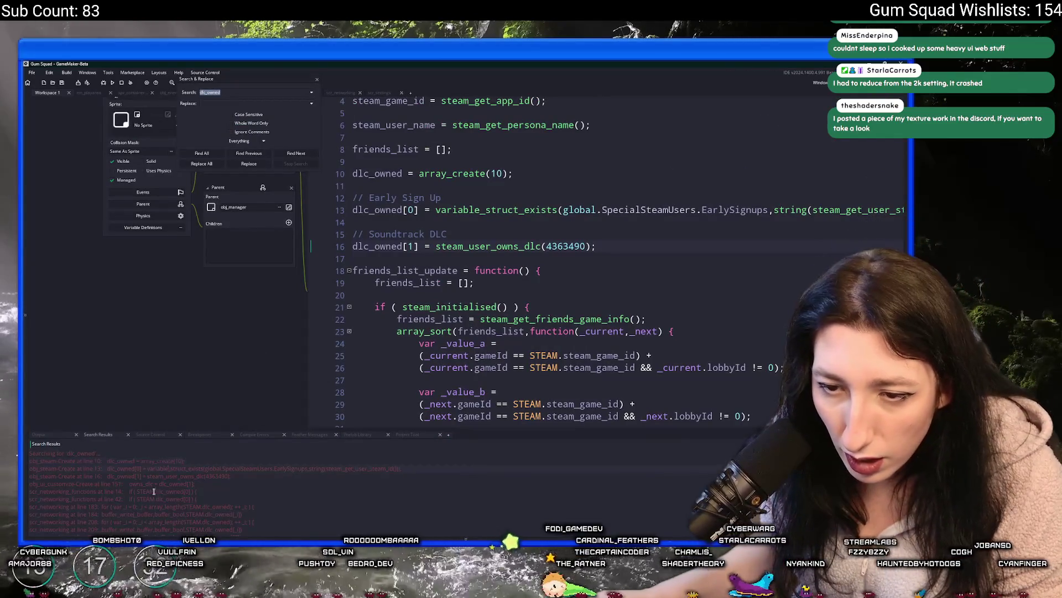
double_click(186, 484)
double_click(185, 492)
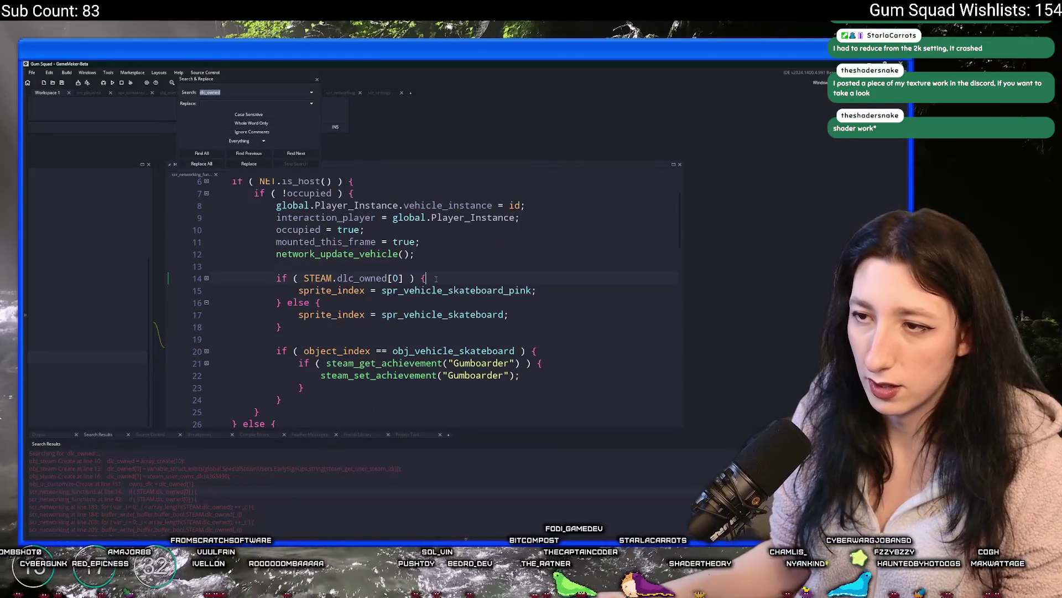
key(Return)
text(if ()
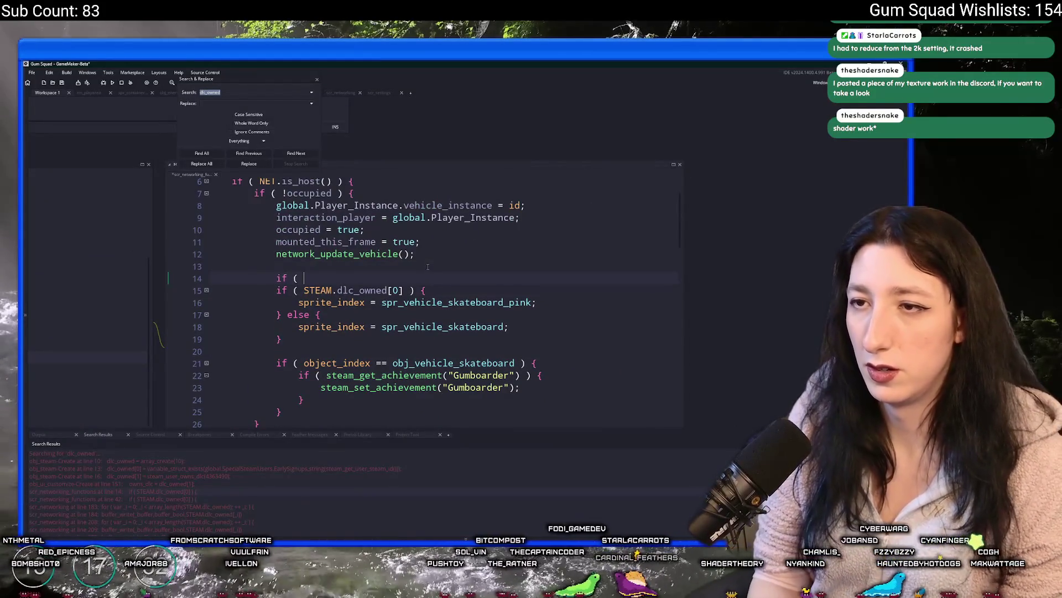
text( special_cosmetics)
click(317, 79)
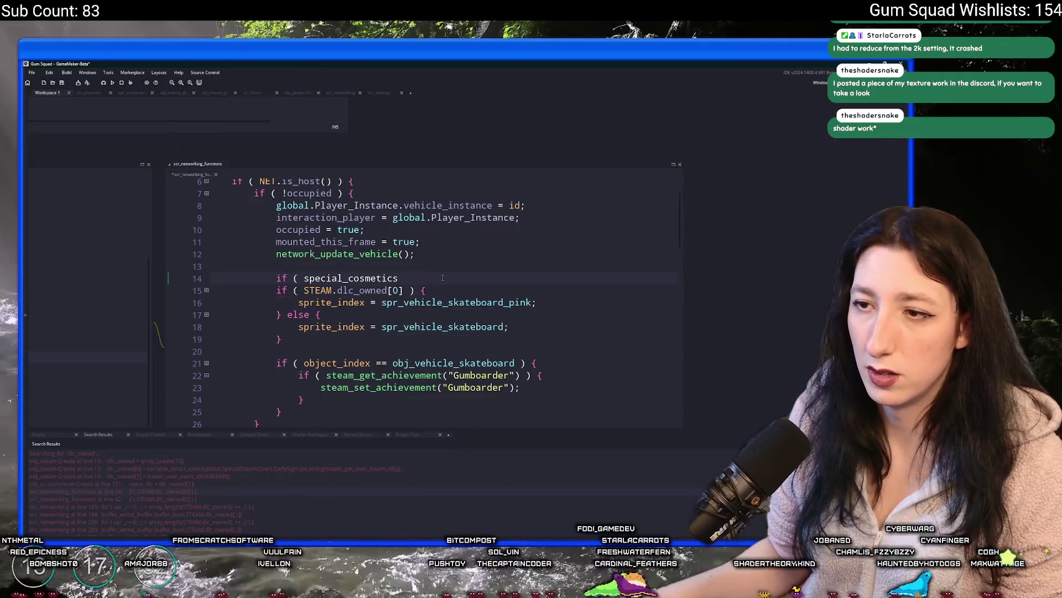
drag(399, 279, 210, 279)
key(BackSpace)
key(BackSpace)
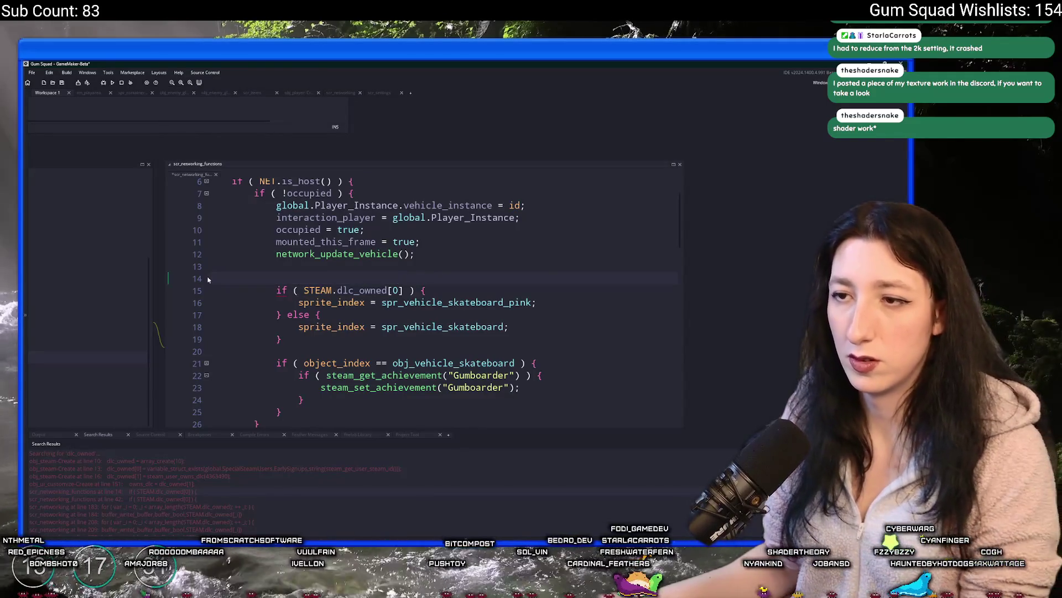
Add setting_get_current("special_cosmetics") on a new line above the DLC check.
key(Return)
text(settings_get)
key(BackSpace)
key(BackSpace)
key(BackSpace)
text(_get_c)
key(Return)
text("special_cosmetics")
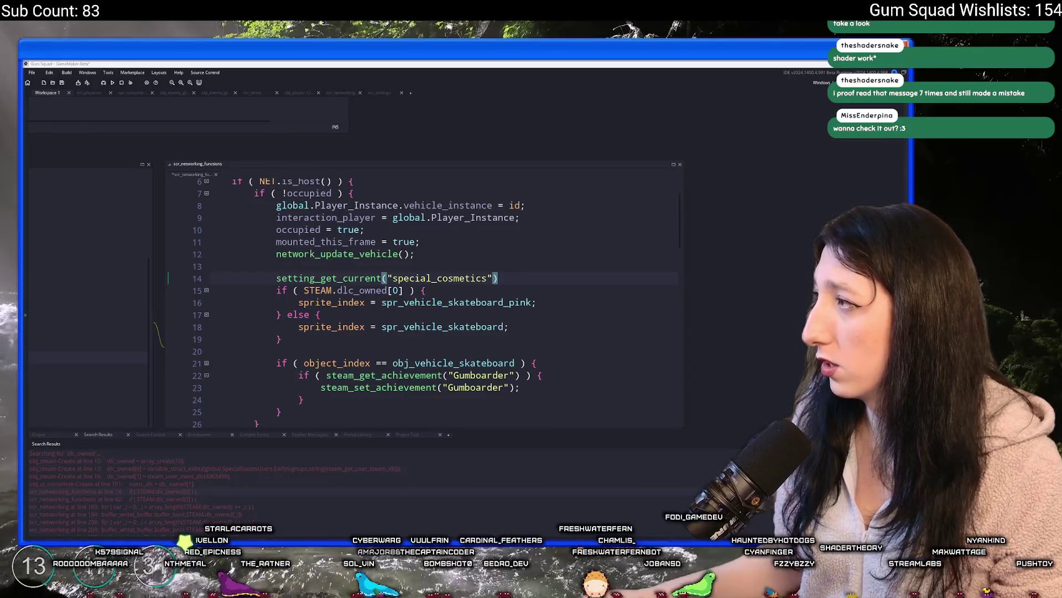
drag(1046, 160, 498, 160)
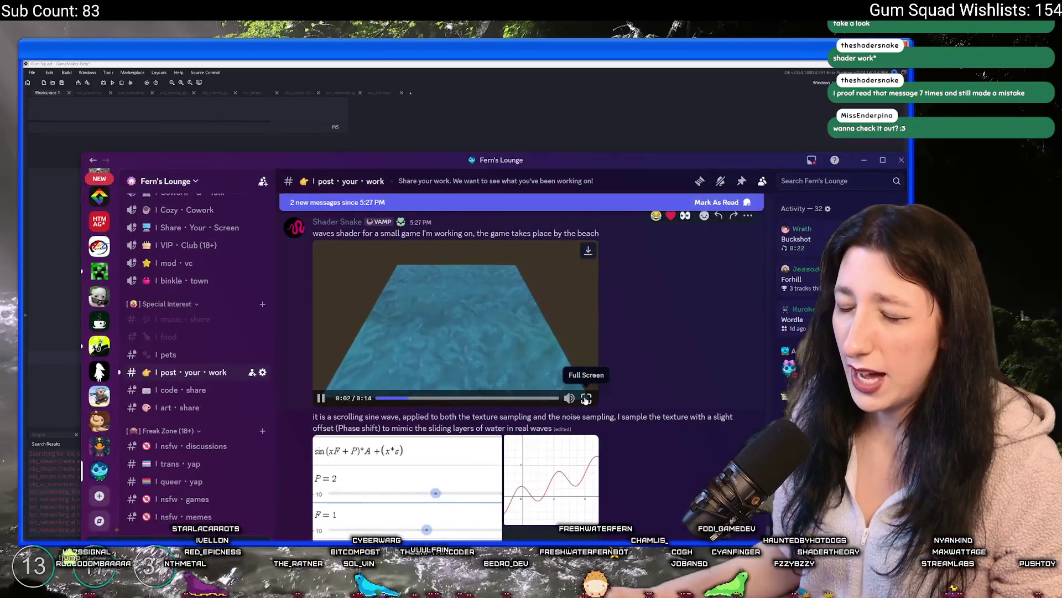
Watch the water shader video full screen and browse the post's formula images.
click(586, 399)
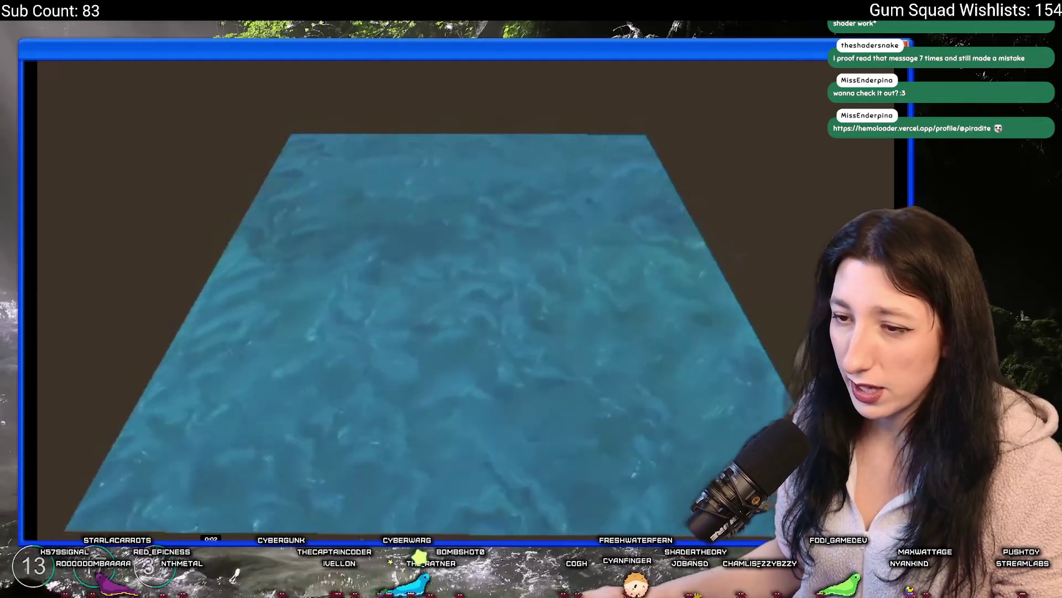
key(Escape)
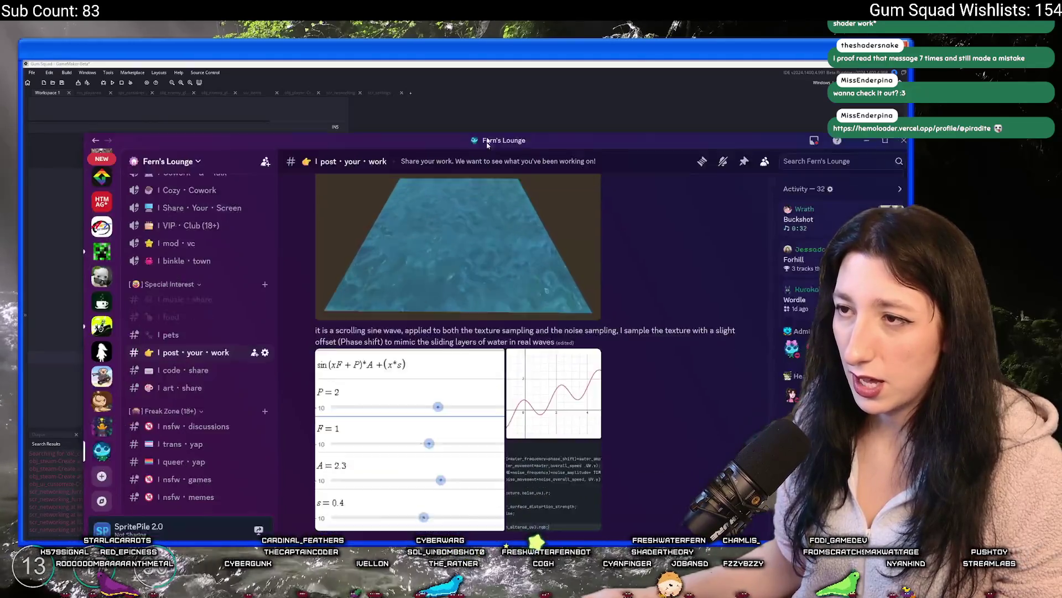
double_click(487, 143)
click(365, 354)
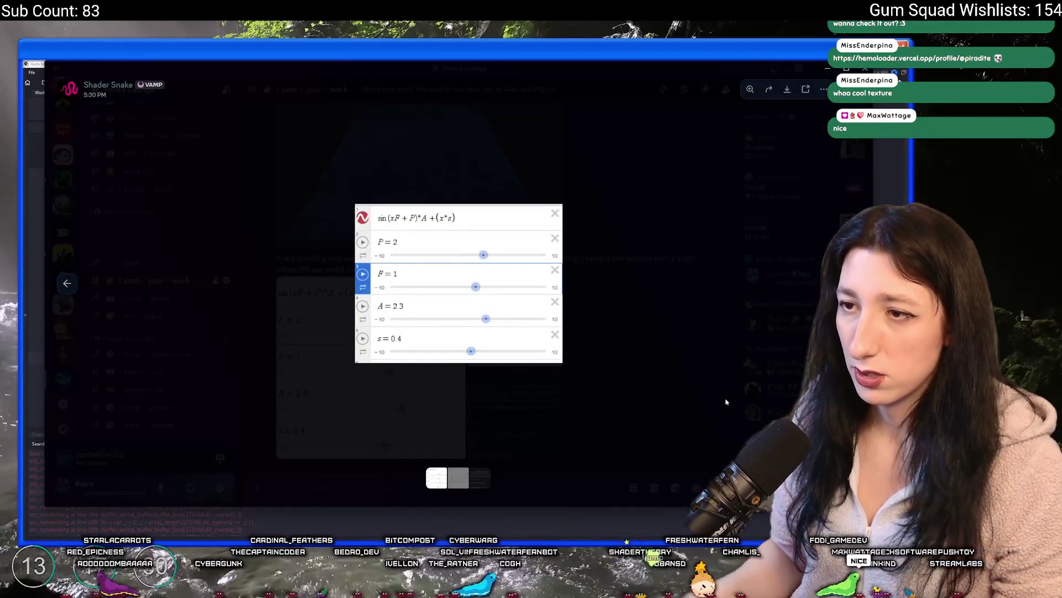
key(Right)
key(Right)
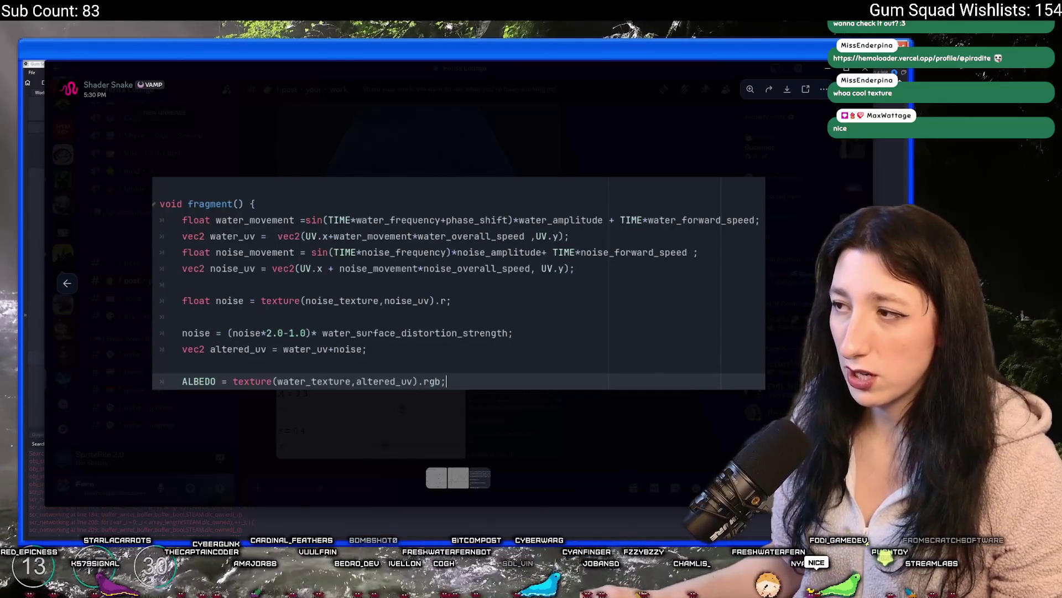
key(Left)
key(Escape)
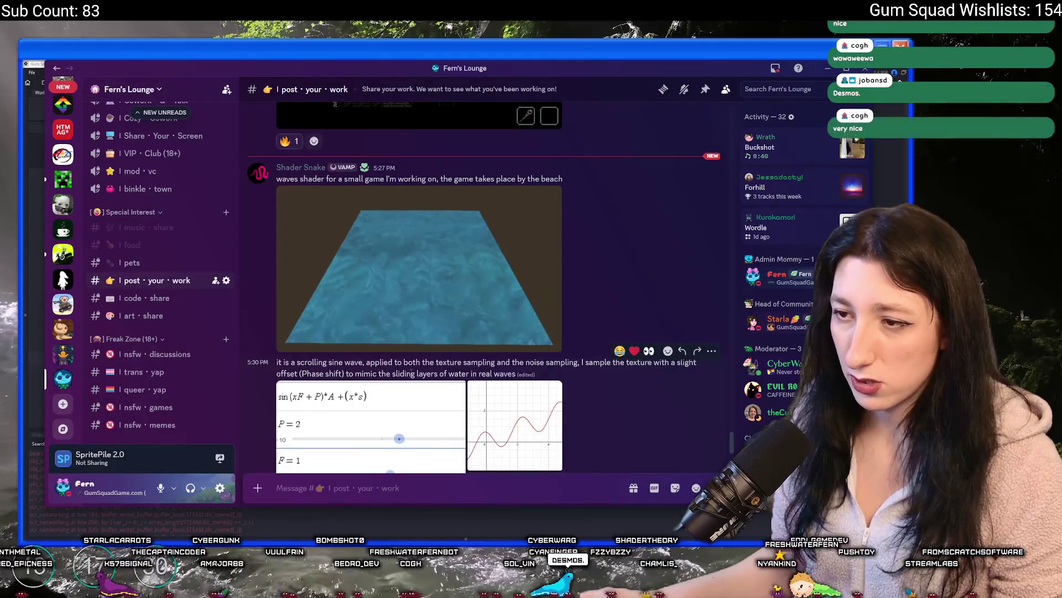
View the shared game clip, then switch to GameMaker and on to the browser.
scroll(469, 193, up, 2)
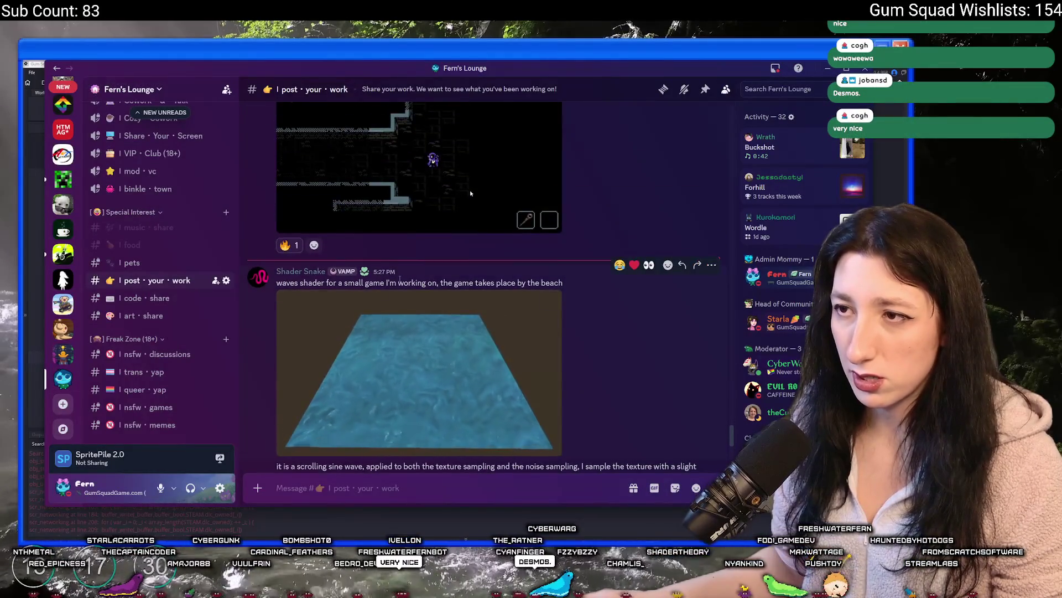
scroll(400, 278, up, 2)
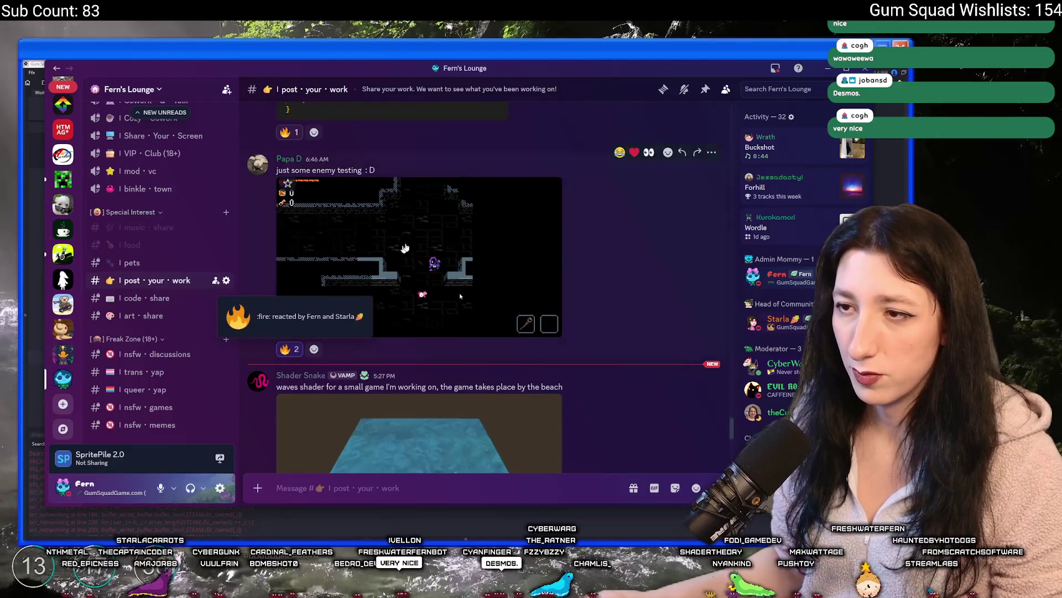
click(459, 295)
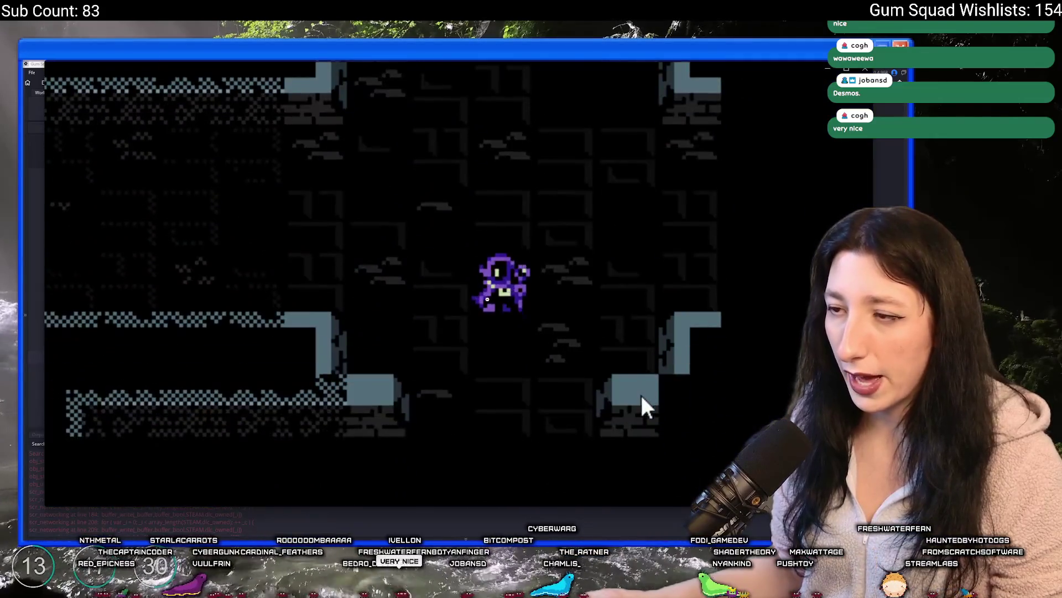
key(Escape)
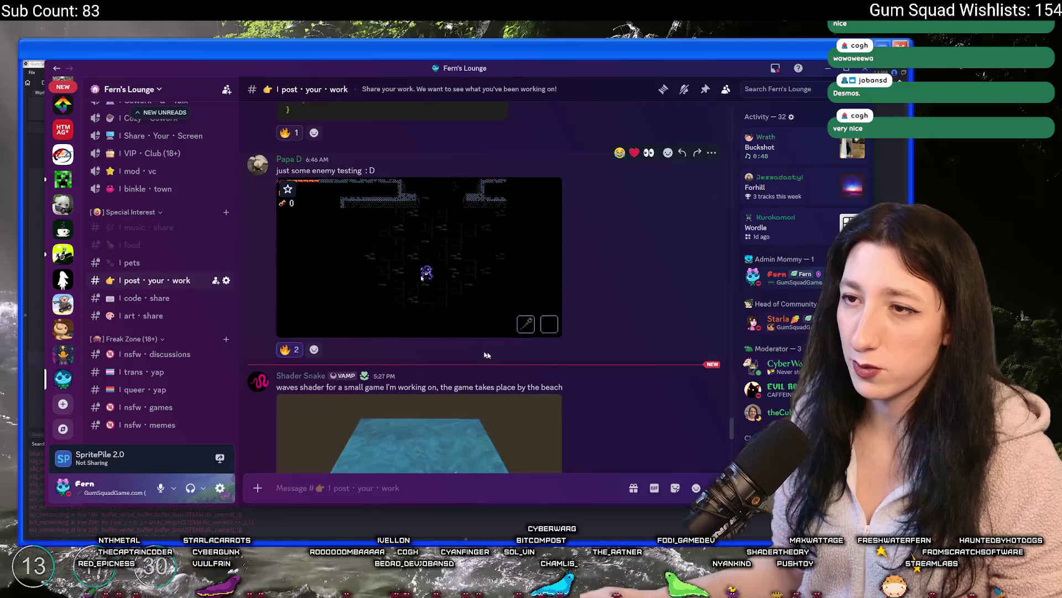
scroll(553, 360, up, 5)
scroll(553, 360, down, 6)
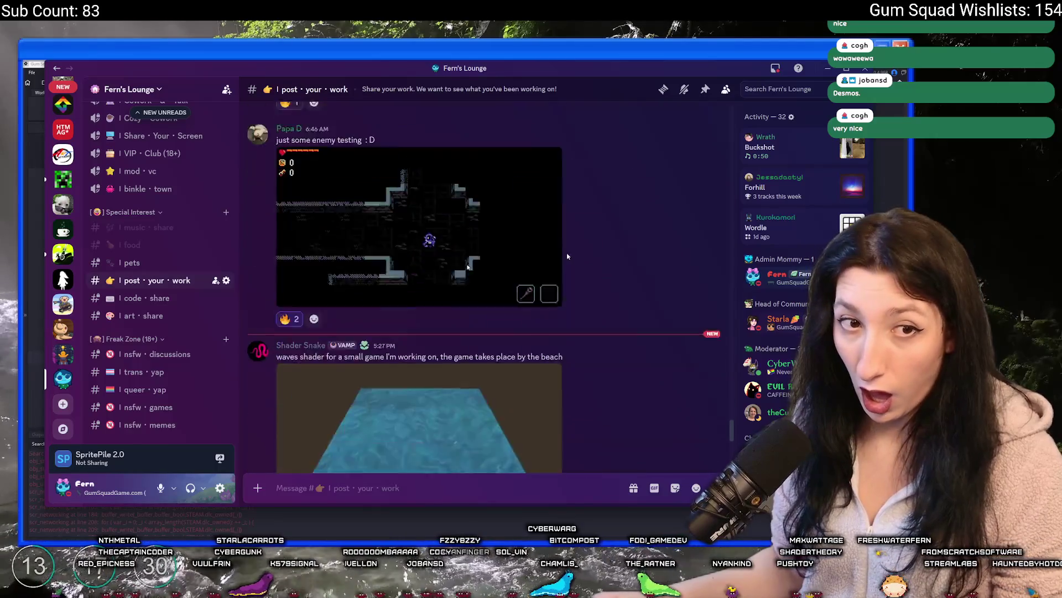
scroll(567, 256, down, 5)
right_click(620, 188)
key(Escape)
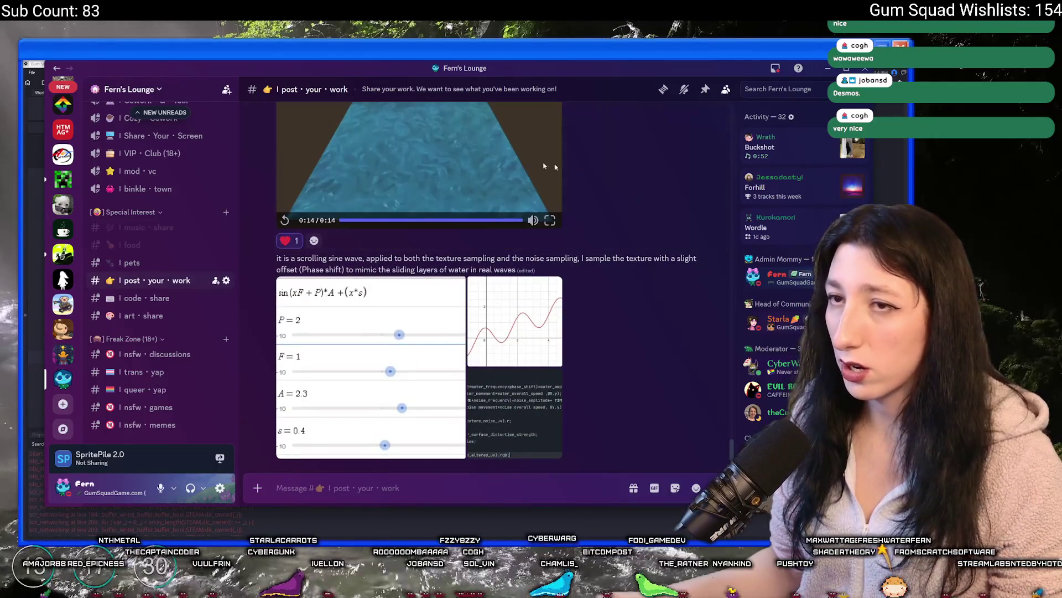
key(alt+Tab)
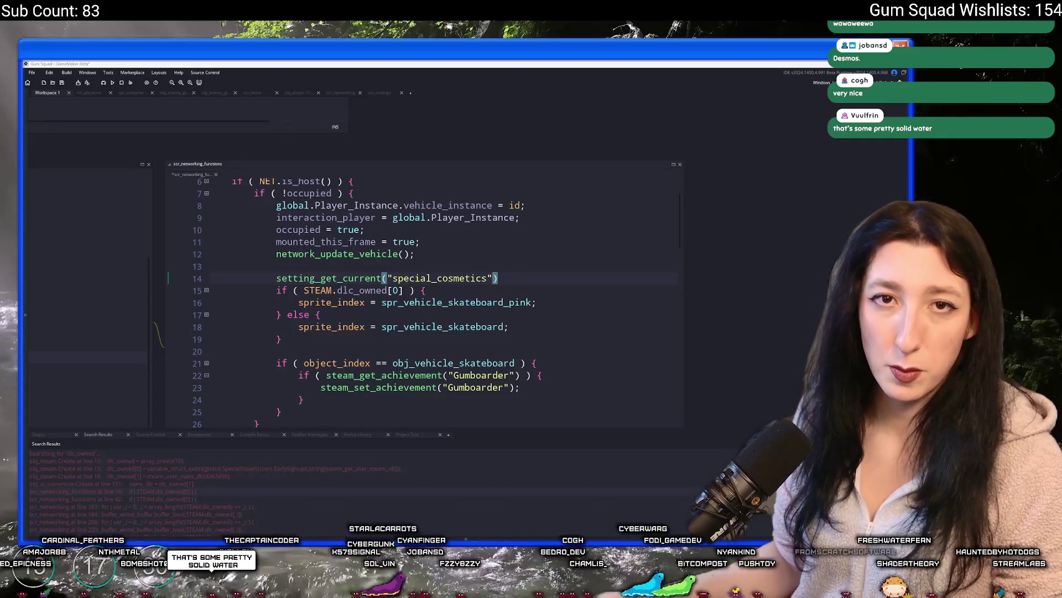
key(alt+Tab)
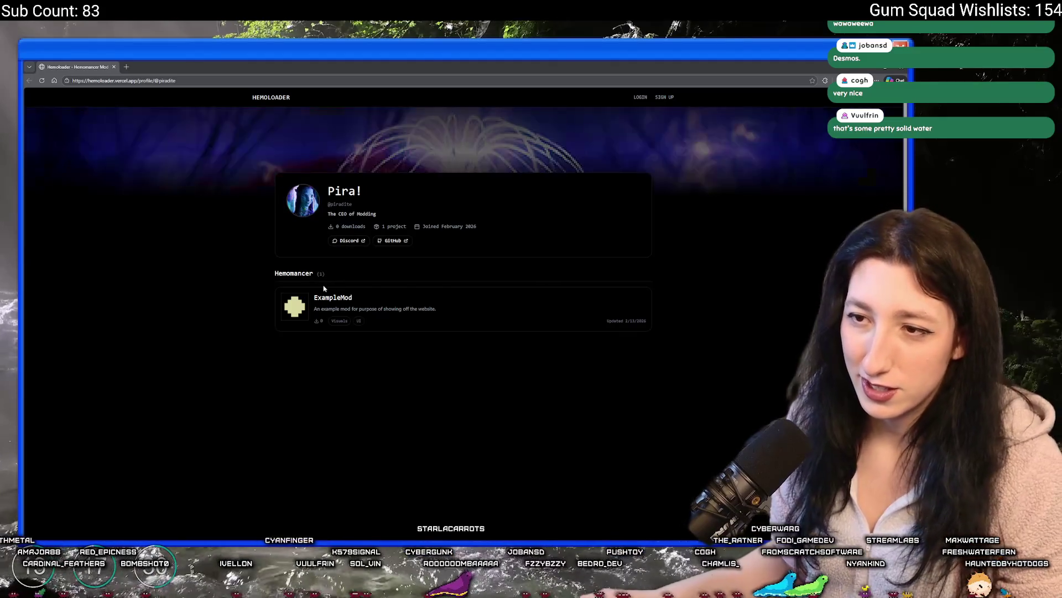
View the ExampleMod page, return to the profile, and open the modder's GitHub.
click(379, 304)
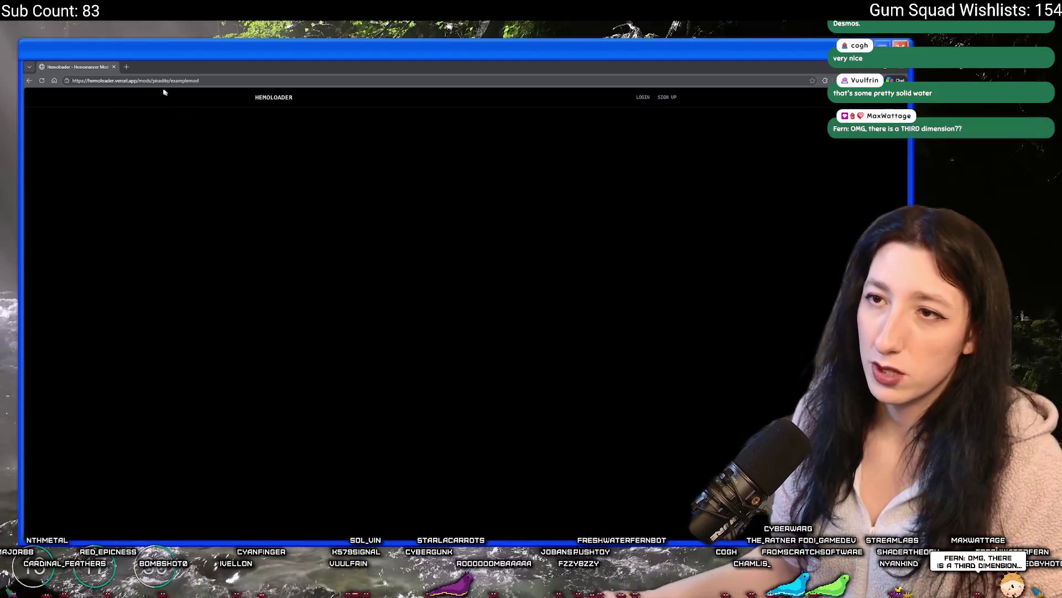
click(30, 80)
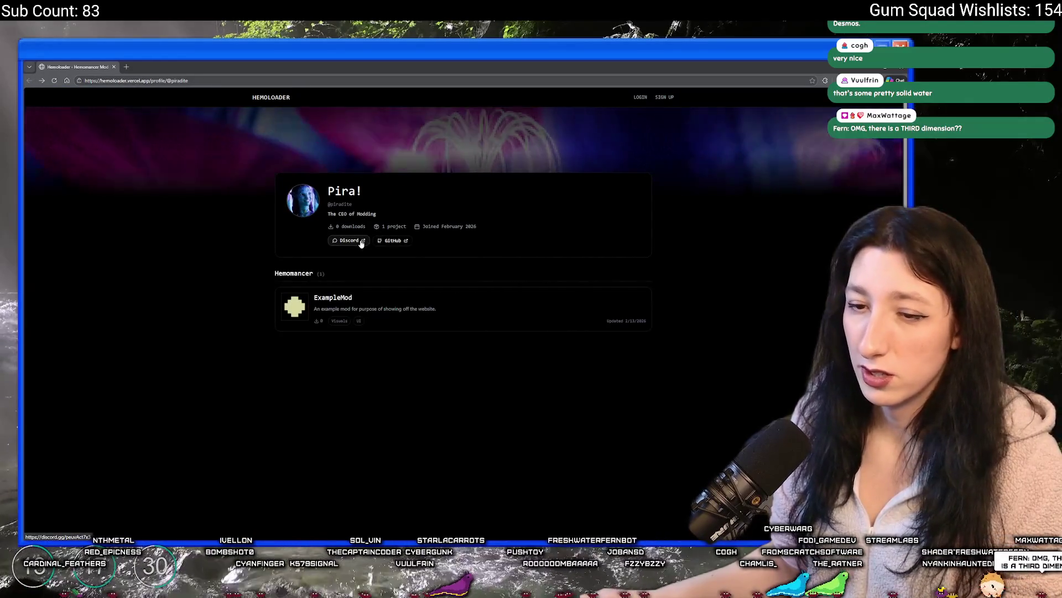
click(392, 241)
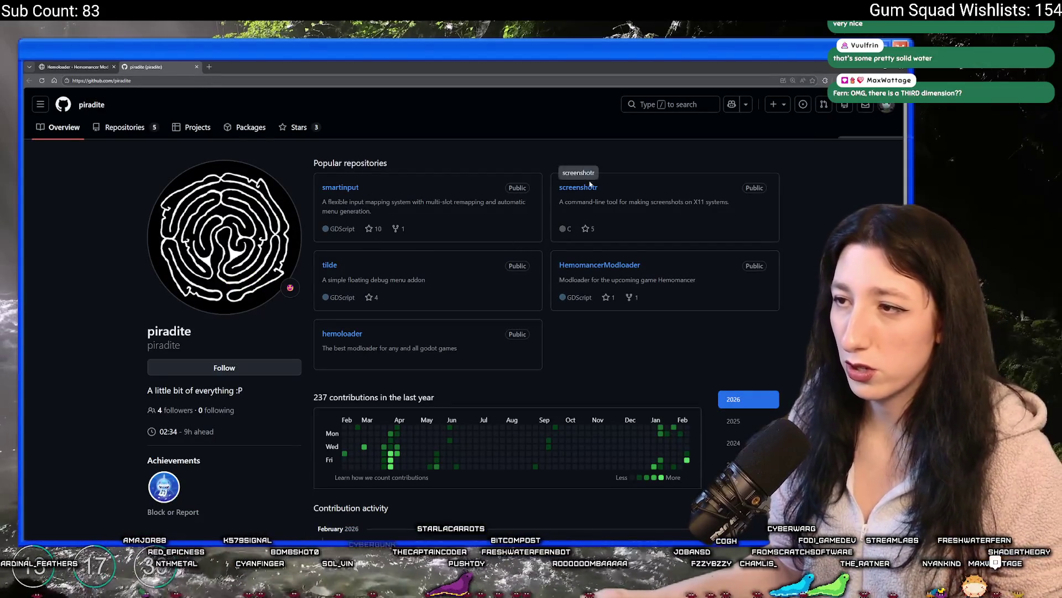
Browse the modder's GitHub repositories and Stars list, then return to GameMaker.
scroll(340, 250, down, 3)
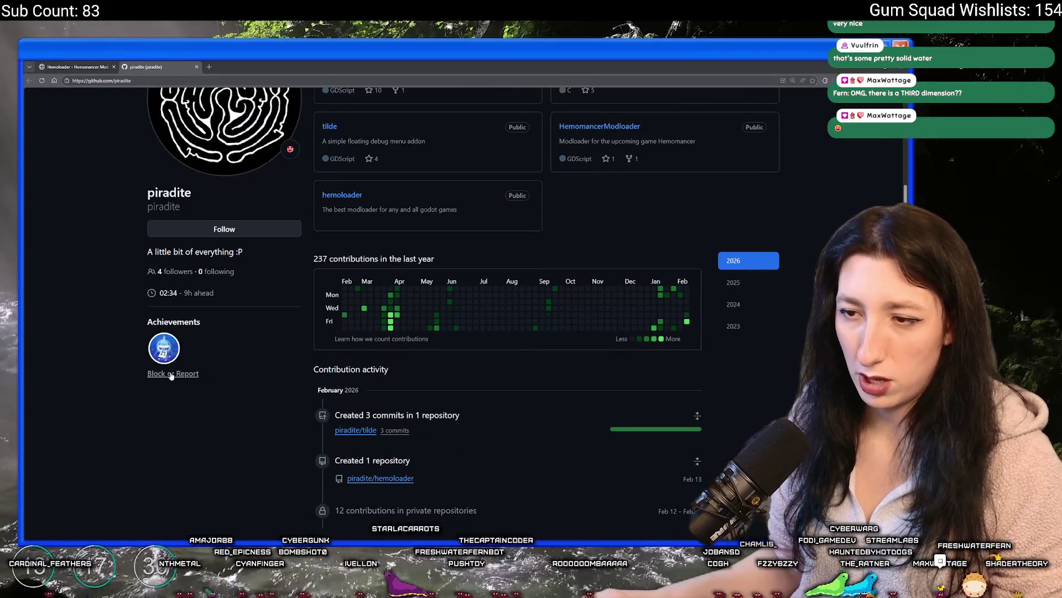
scroll(396, 306, down, 2)
scroll(444, 322, up, 3)
scroll(471, 359, up, 2)
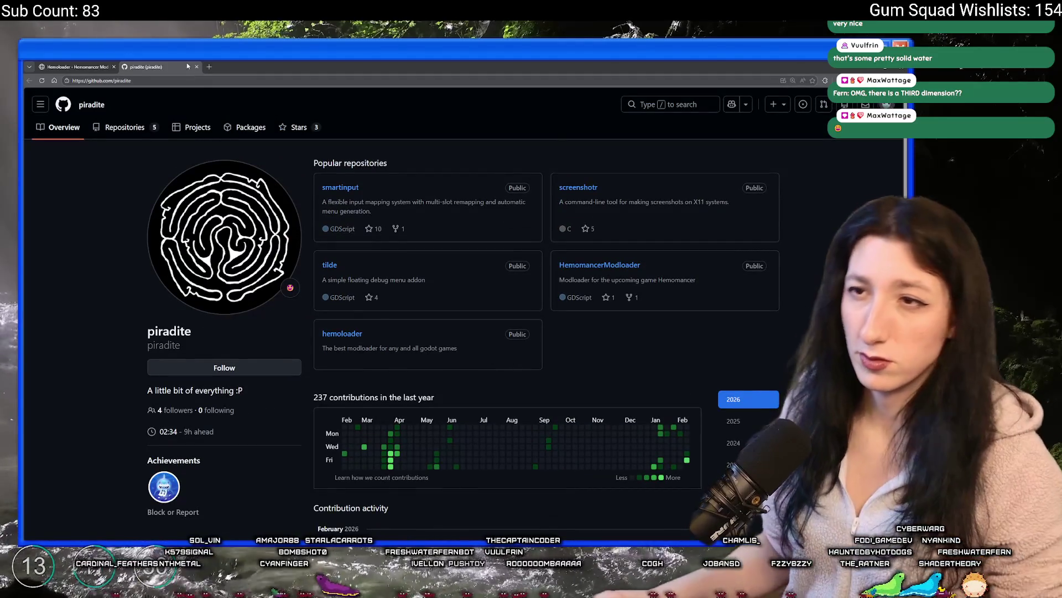
click(299, 128)
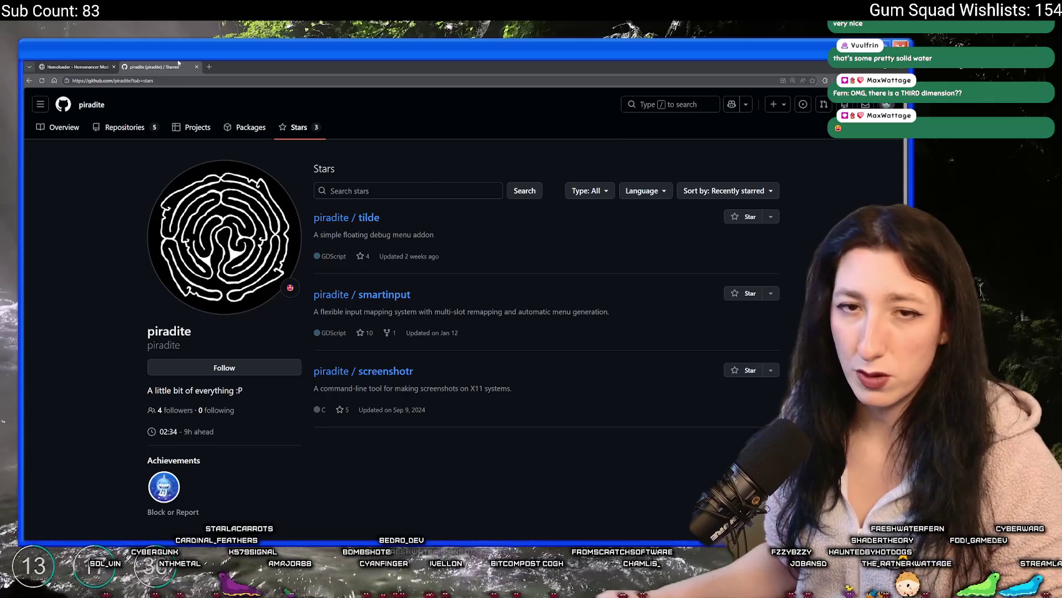
click(101, 66)
key(alt+Tab)
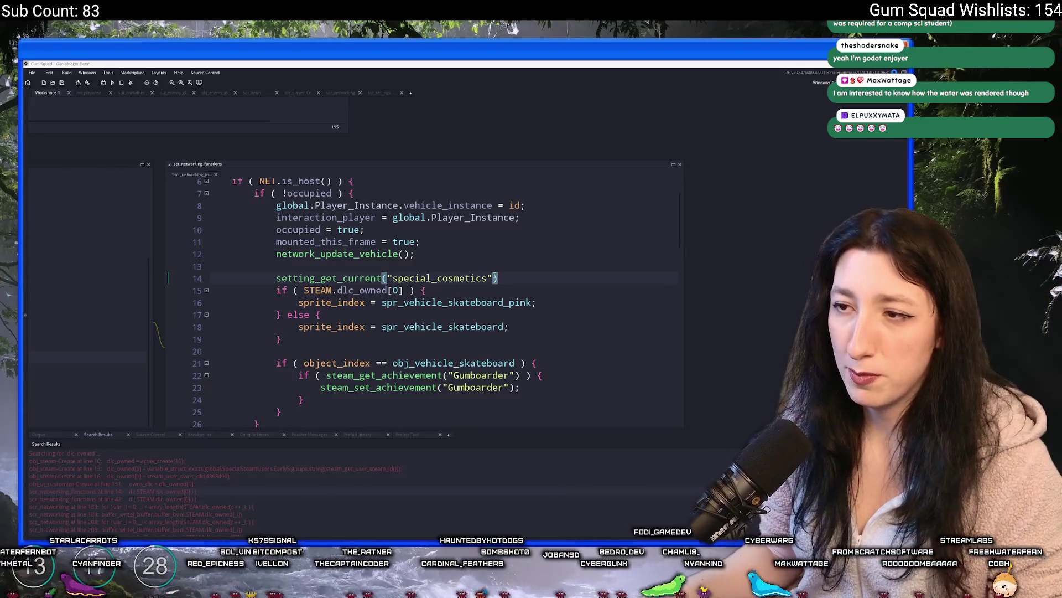
Save, then combine the check into STEAM.dlc_owned[0] && setting_get_current("special_cosmetics").
click(517, 277)
text(;)
key(ctrl+s)
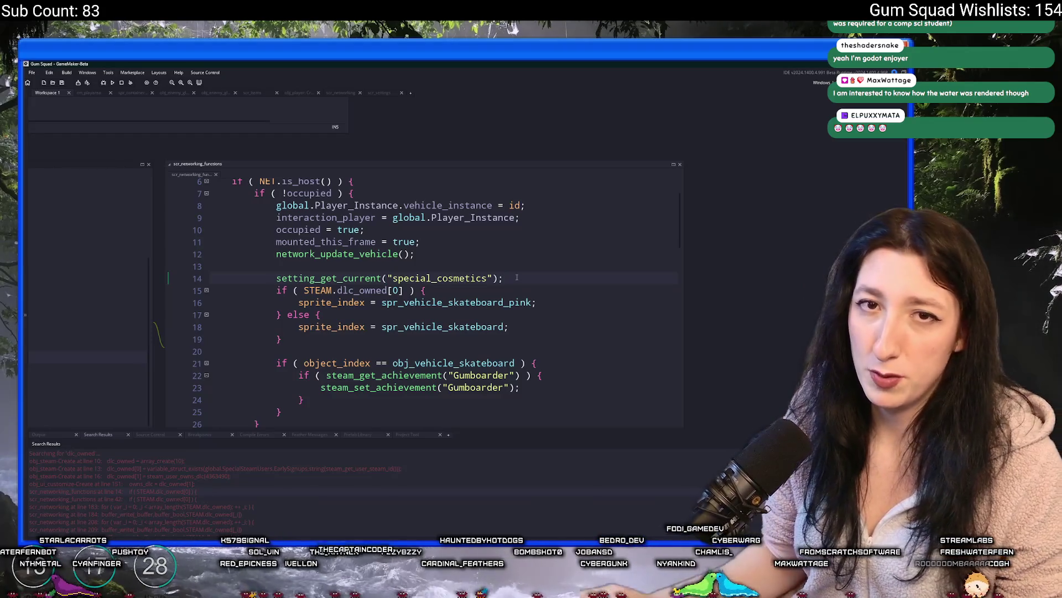
click(274, 278)
text(if ()
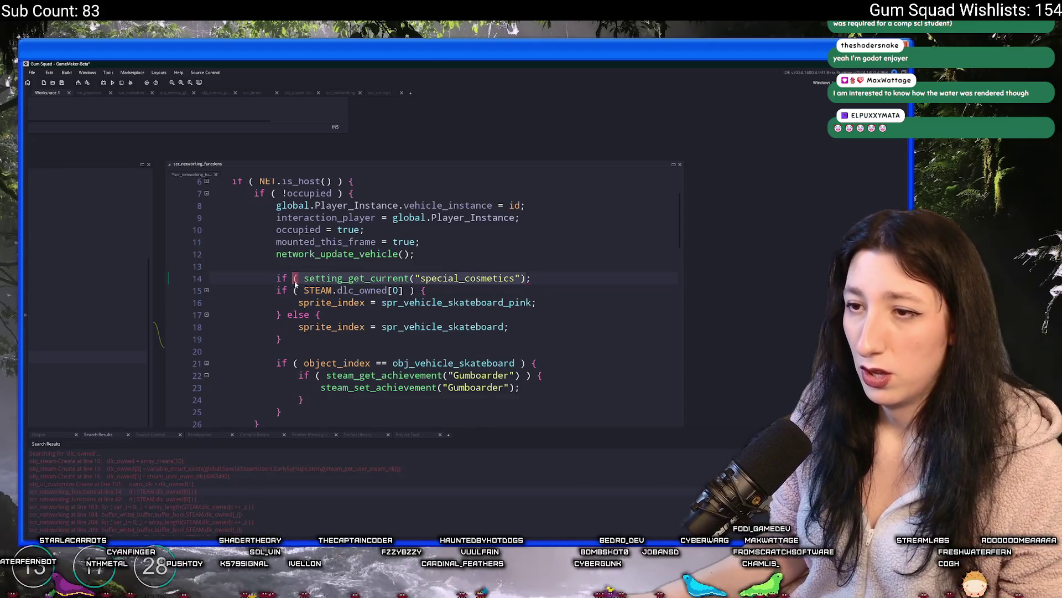
drag(568, 279, 568, 269)
key(BackSpace)
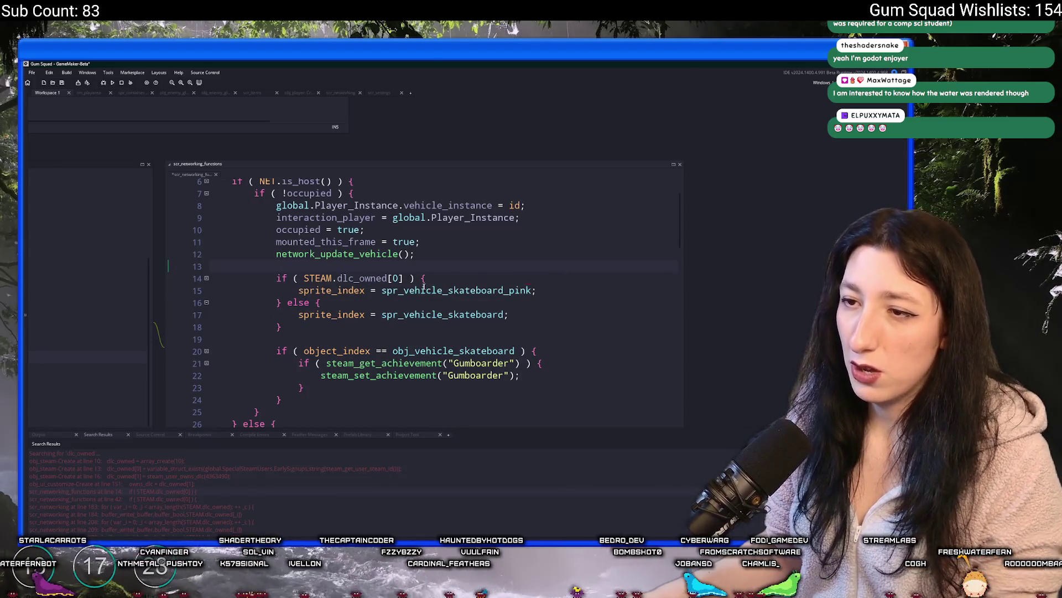
text(&& setting_get_current("special_cosmetics"))
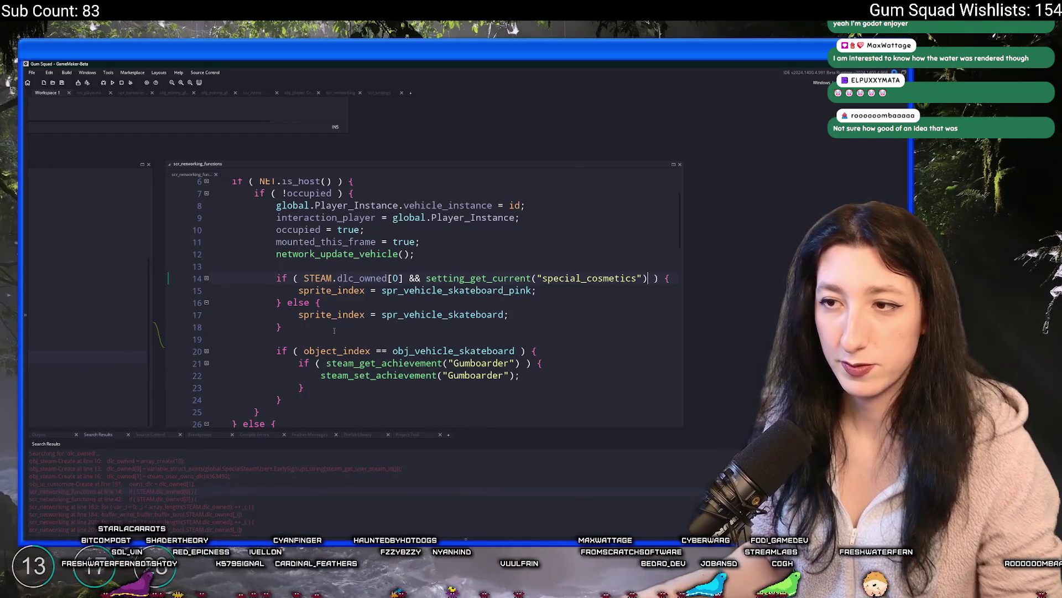
mouse_move(648, 278)
mouse_down()
mouse_move(389, 278)
mouse_move(404, 278)
mouse_up()
key(ctrl+c)
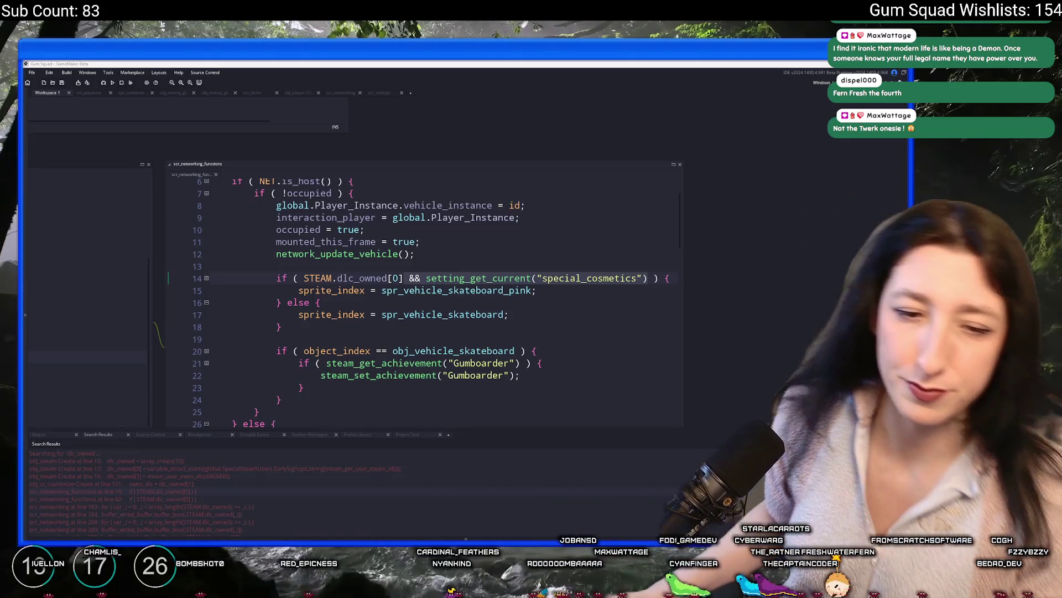
Return to the combined STEAM.dlc_owned[0] check and review the surrounding code.
click(670, 278)
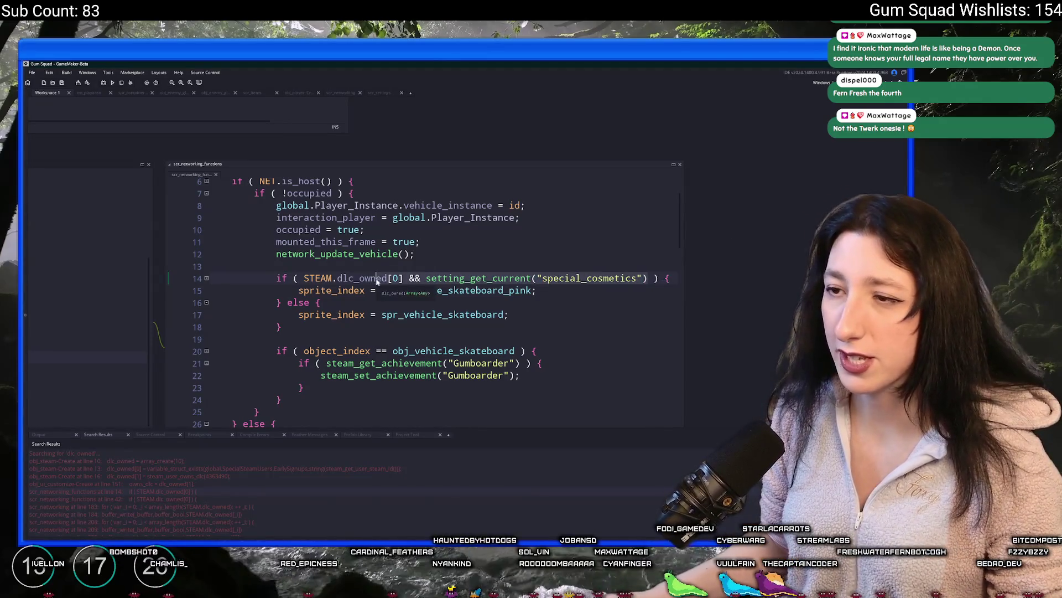
click(404, 279)
scroll(421, 276, down, 1)
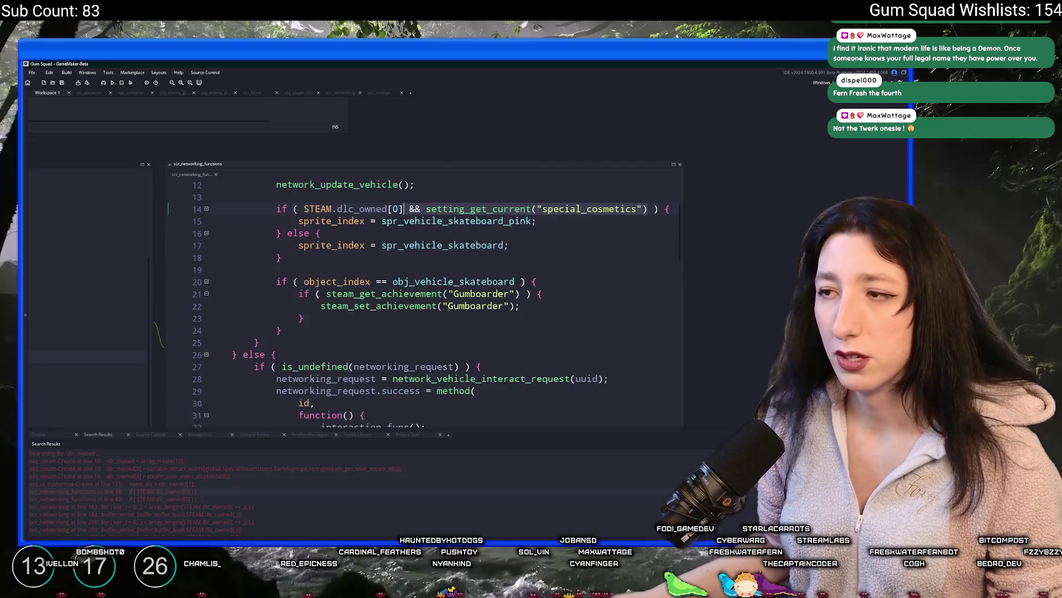
scroll(443, 271, down, 1)
scroll(466, 265, up, 1)
scroll(465, 266, up, 1)
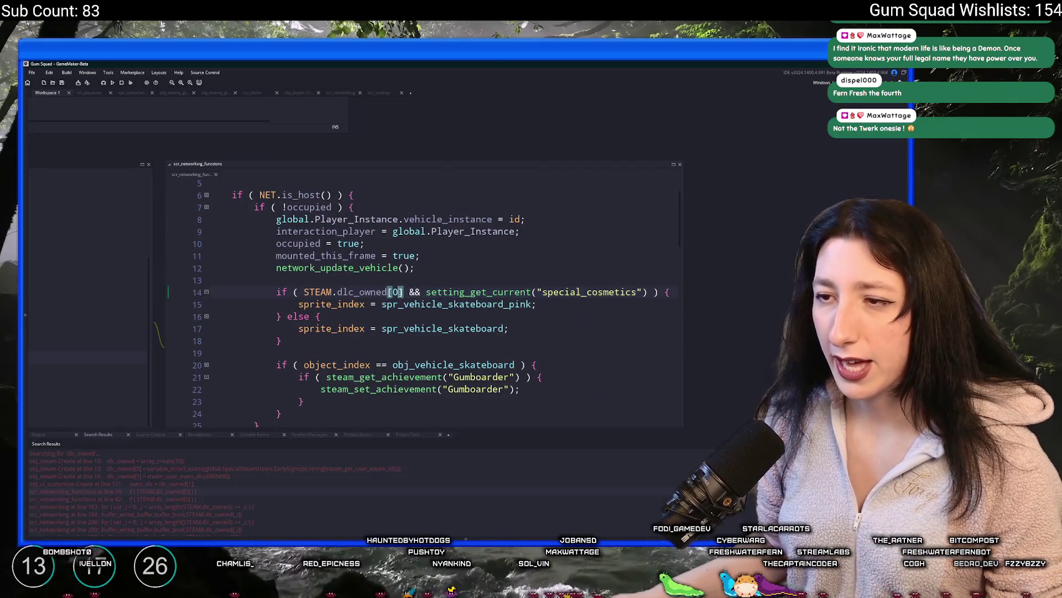
Append && setting_get_current("special_cosmetics") to the DLC checks on lines 42 and 379.
key(ctrl+shift+f)
key(Return)
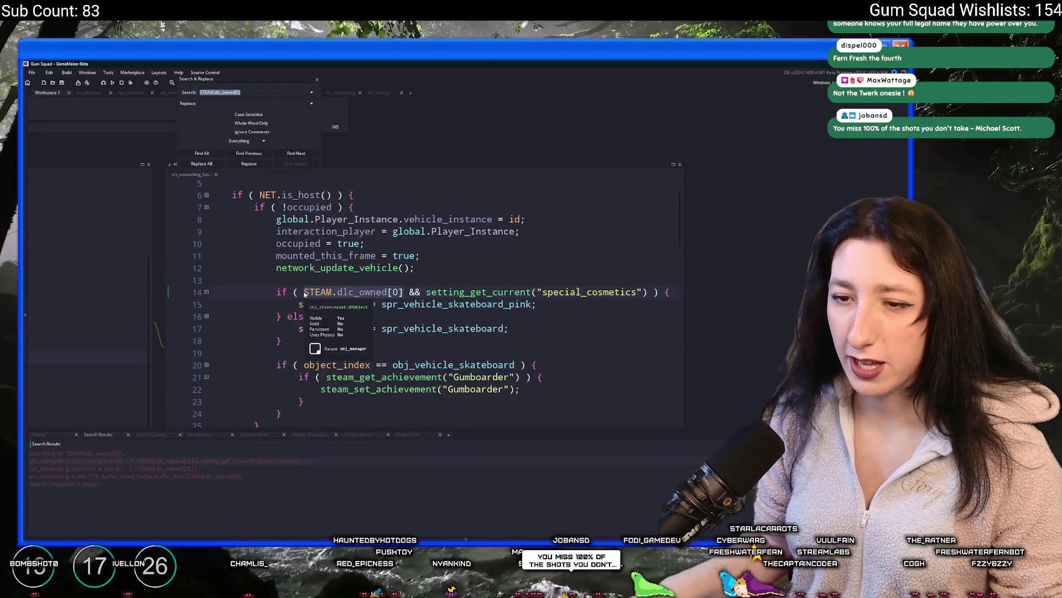
double_click(257, 468)
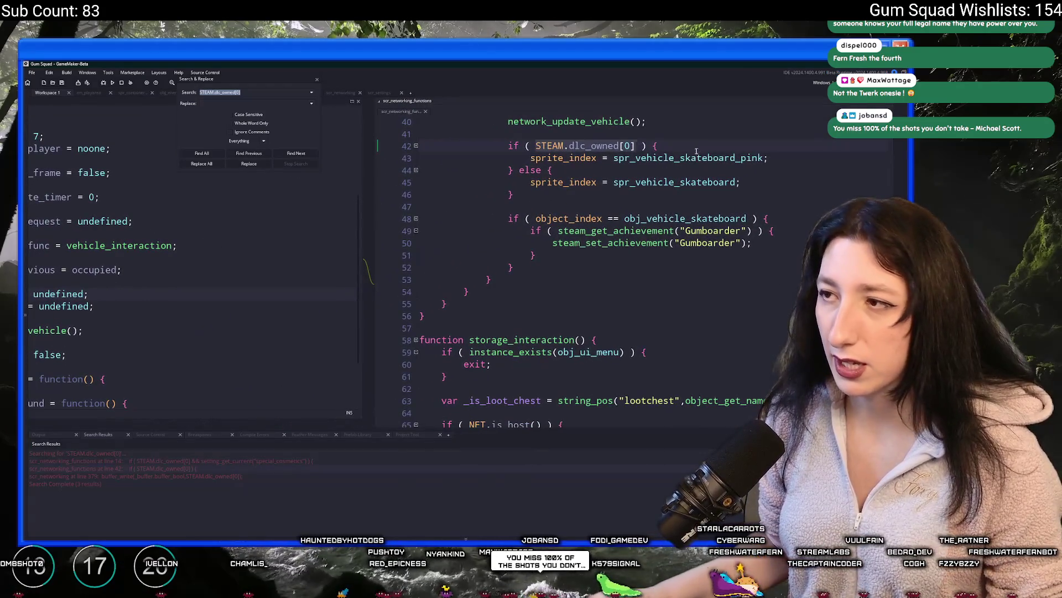
key(ctrl+v)
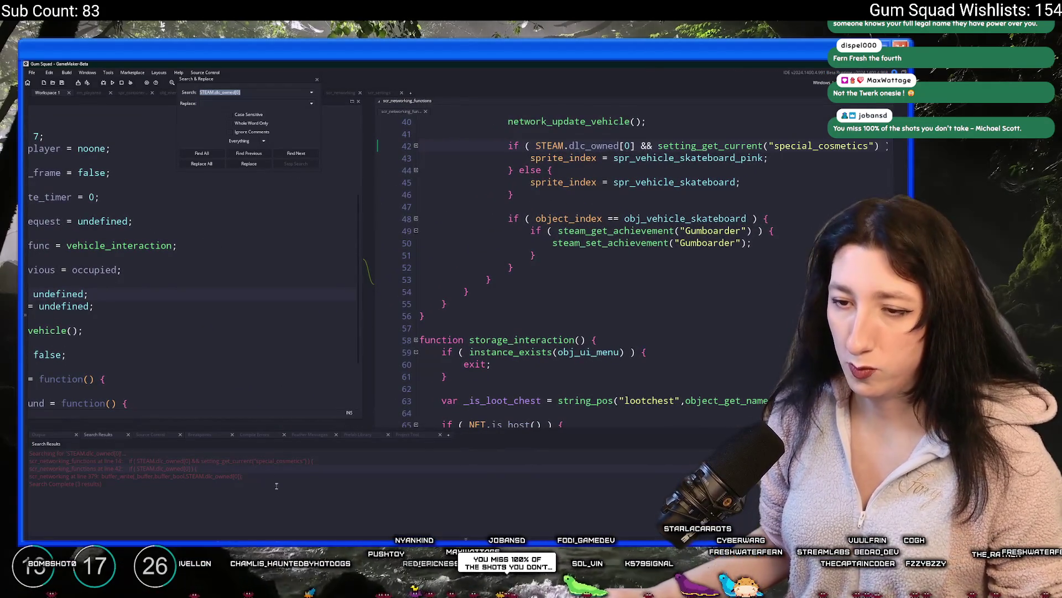
double_click(264, 474)
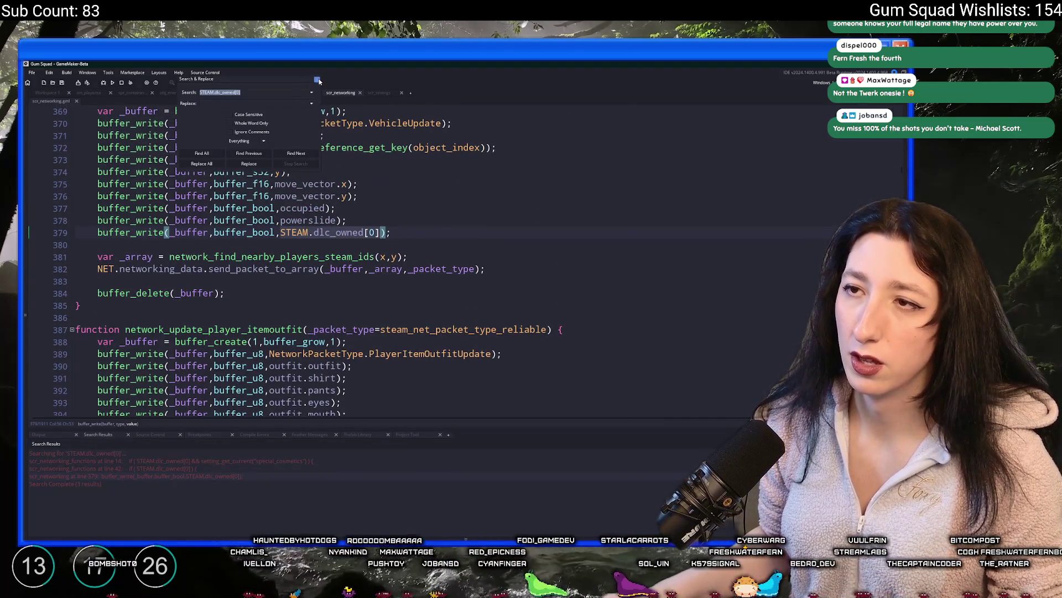
click(317, 79)
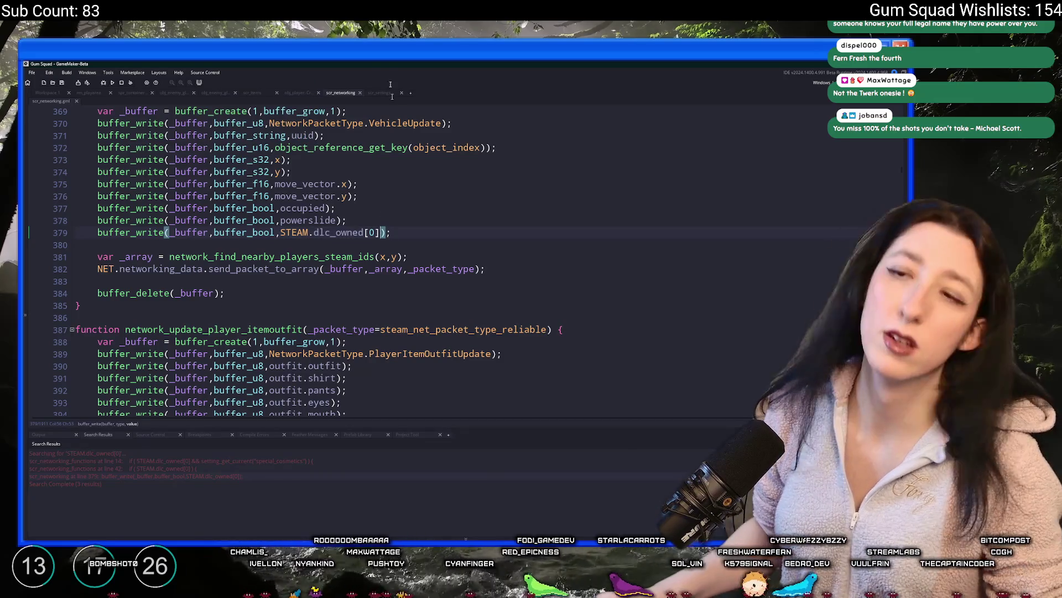
text(STEAM.dlc_owned[0] && setting_get_current("special_cosmetics"))
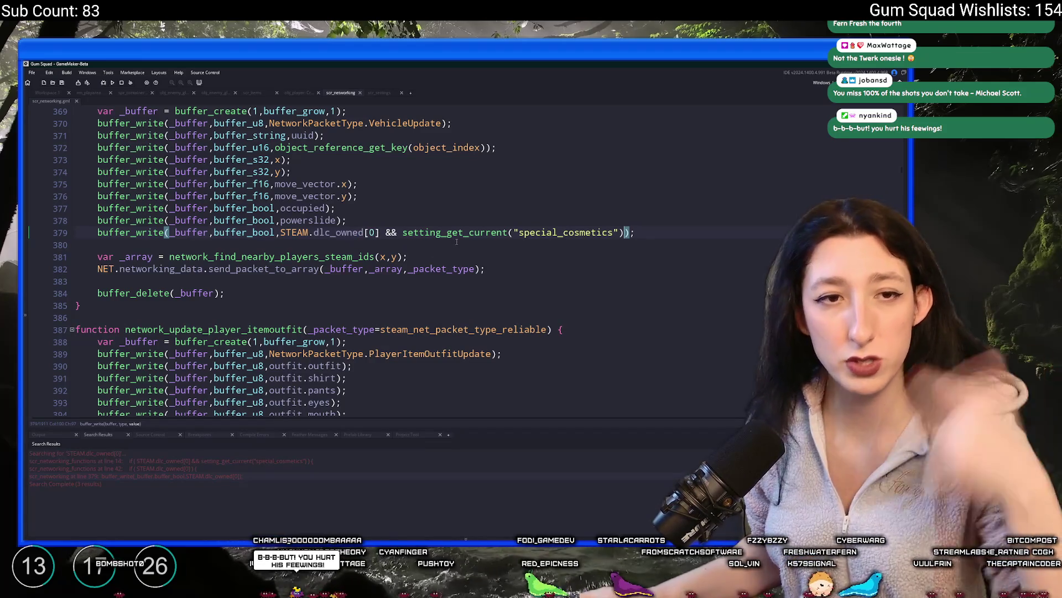
click(423, 197)
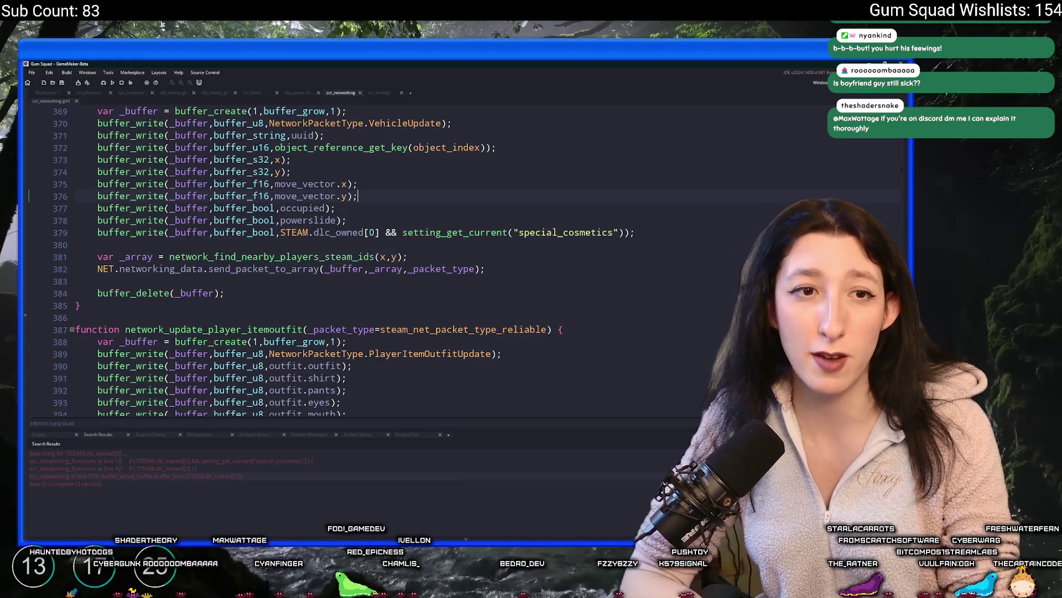
Remove the stray 6 on line 376 of scr_networking, save, and close it to reveal scr_settings.
text(6)
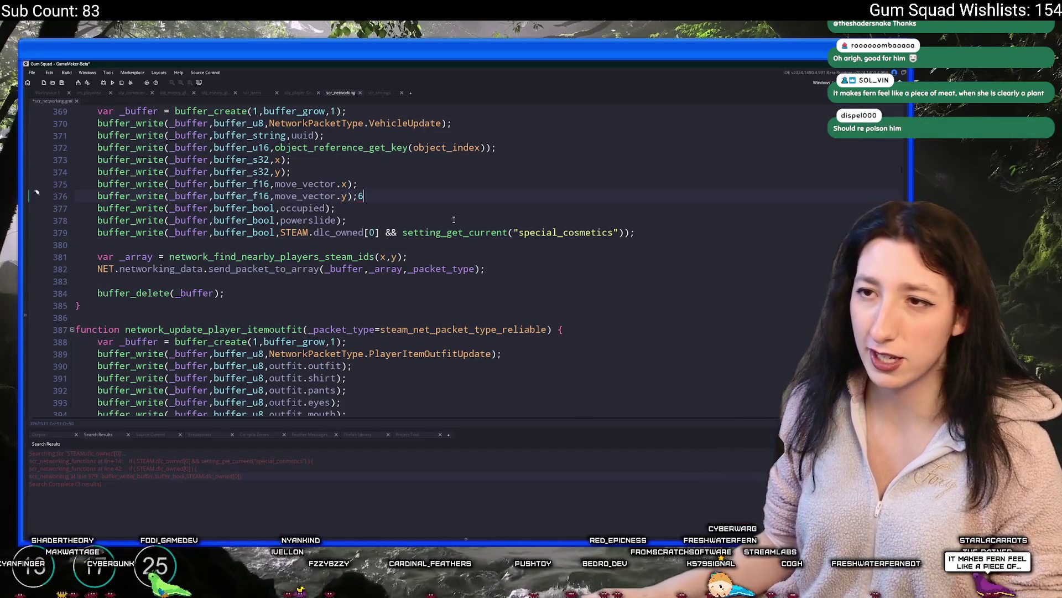
key(BackSpace)
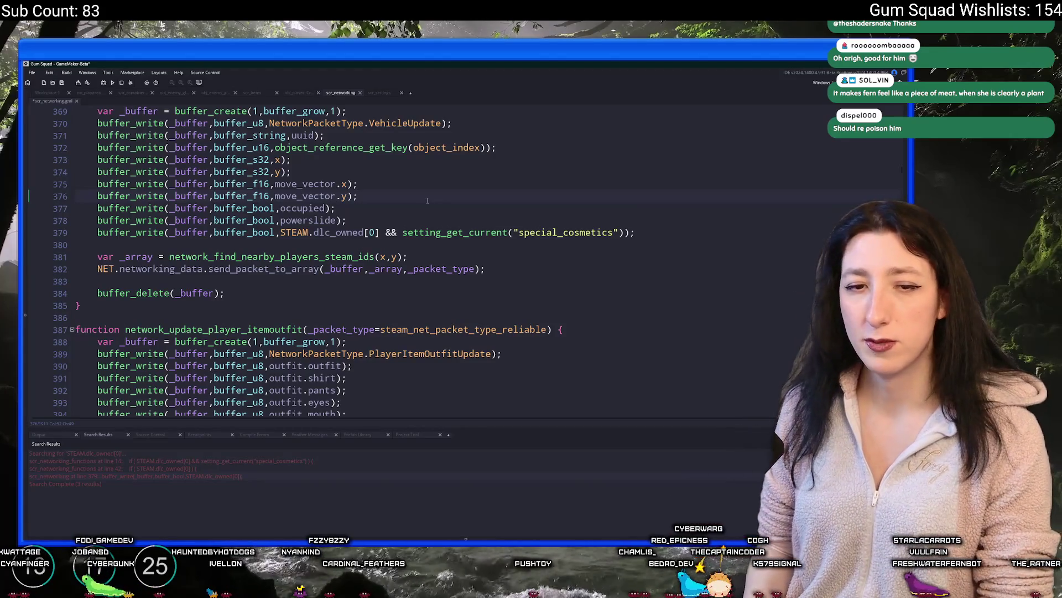
click(386, 185)
key(ctrl+s)
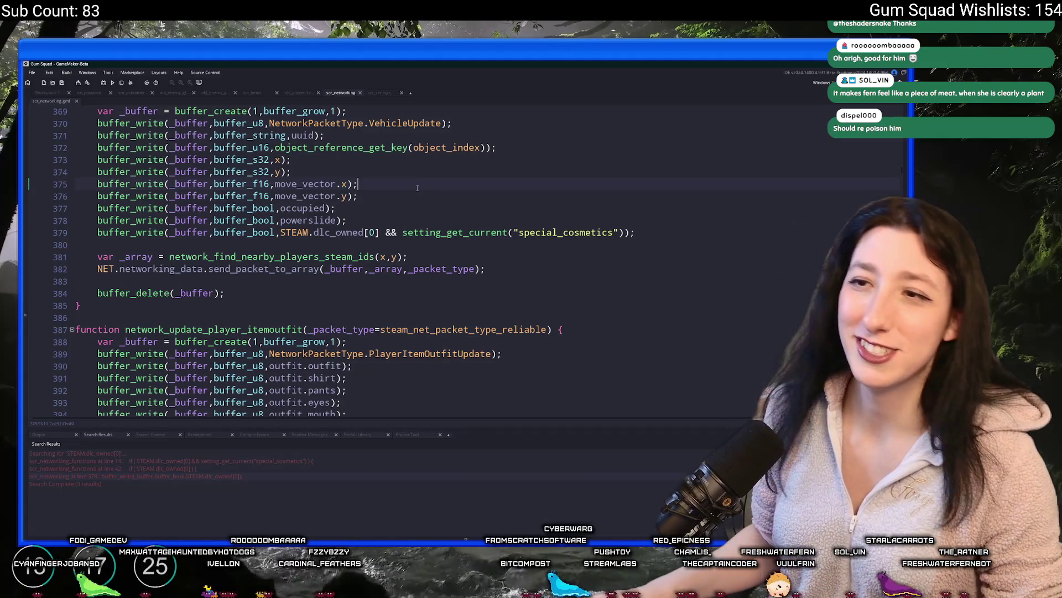
middle_click(322, 91)
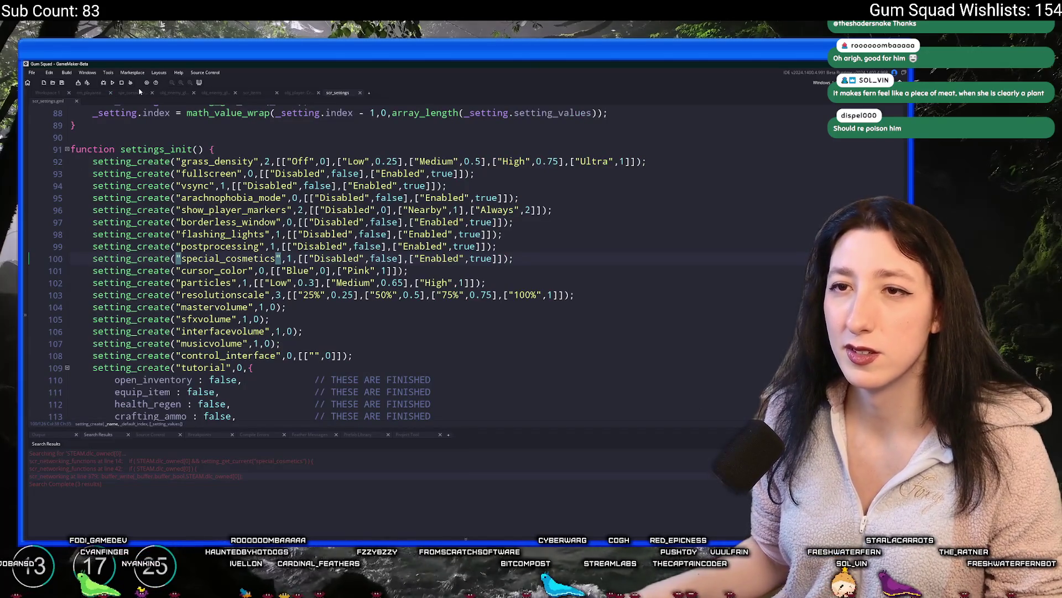
Close the remaining code editors and run a Gum Squad test build with F5.
key(ctrl+w)
key(ctrl+w)
key(ctrl+w)
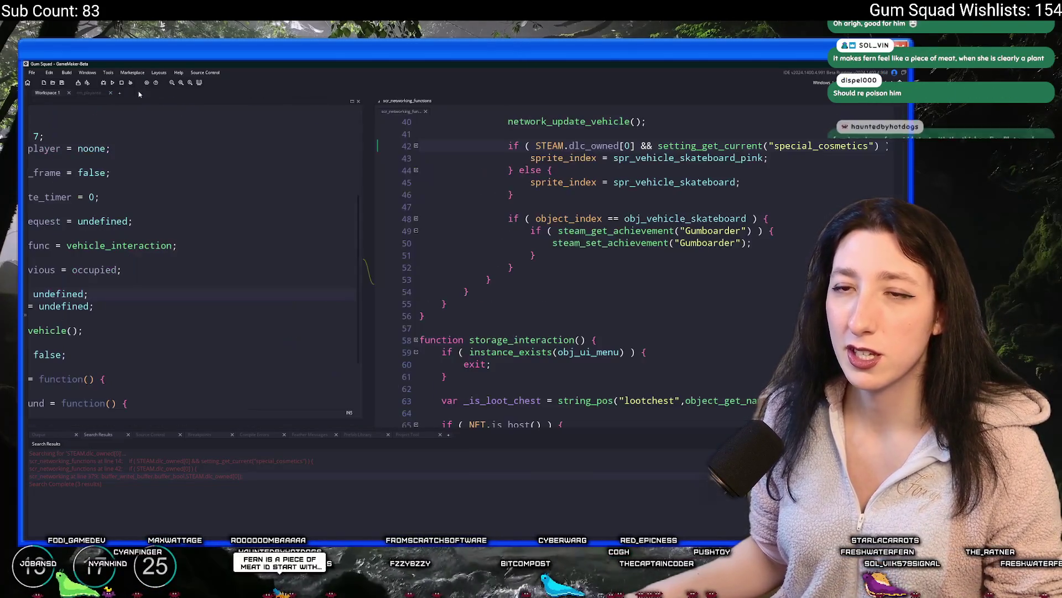
scroll(117, 168, down, 6)
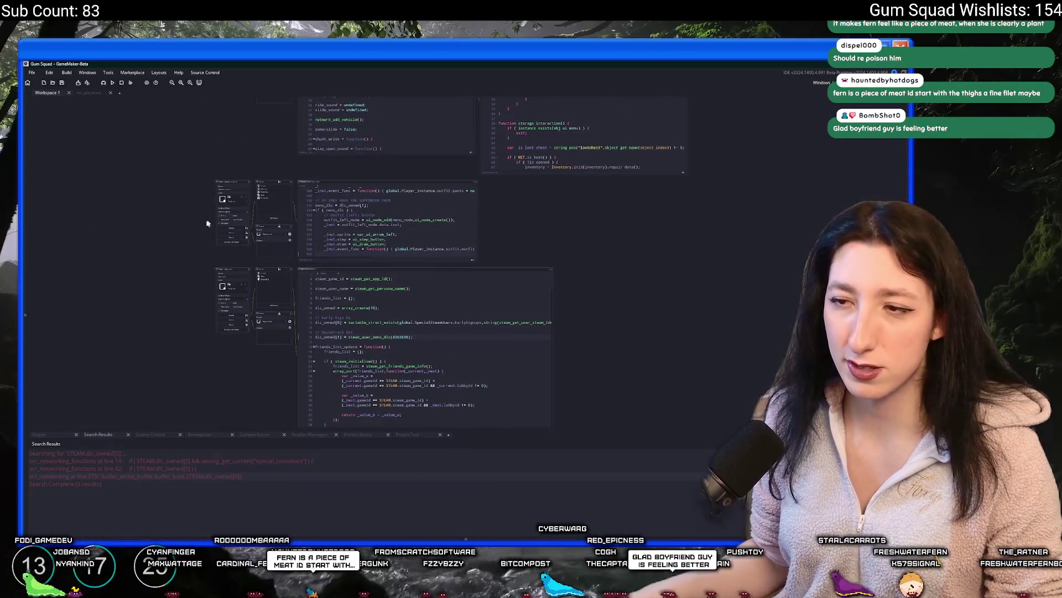
key(F5)
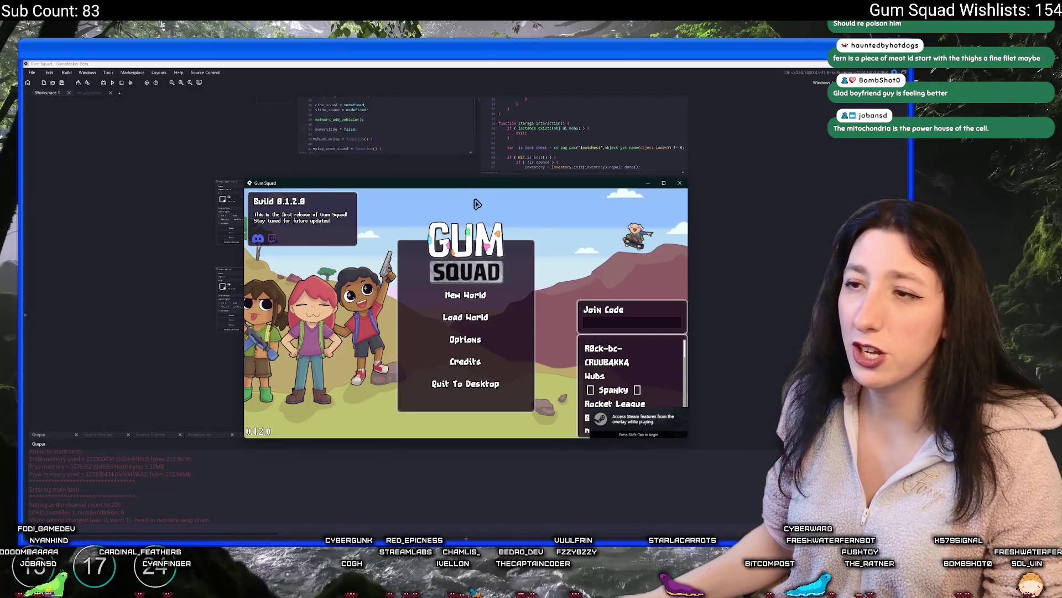
Maximize the game window and start a world through New World and Create Lobby.
drag(471, 183, 472, 62)
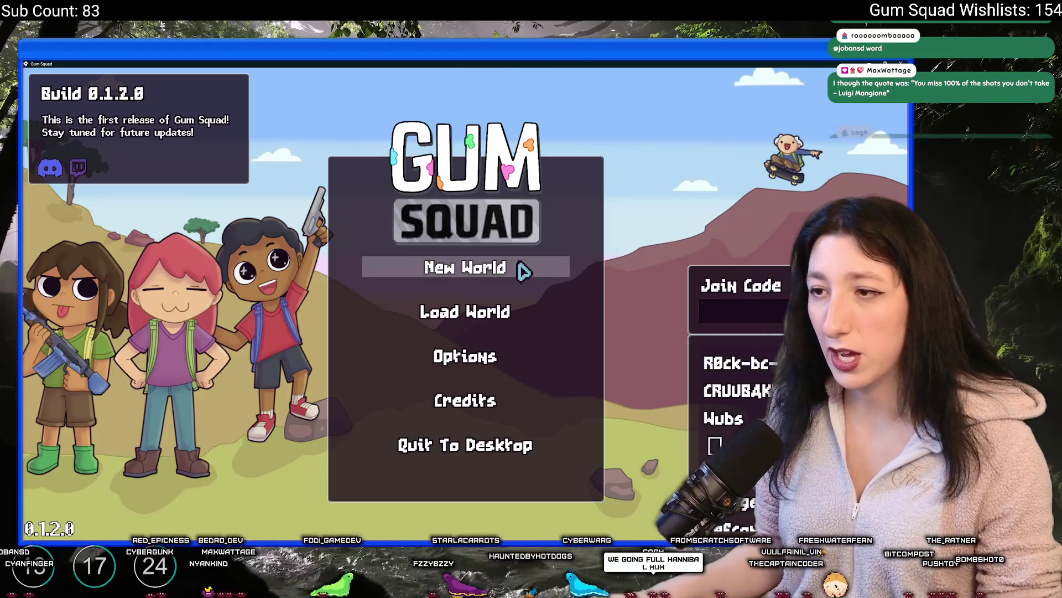
click(523, 268)
click(468, 410)
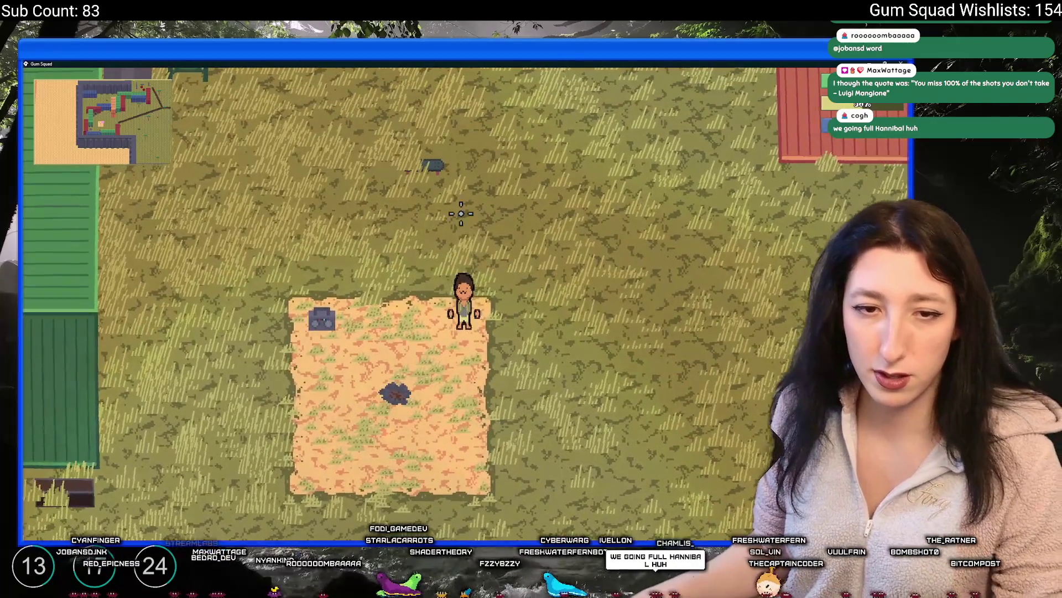
Walk the character around the farm.
key(s)
key(w)
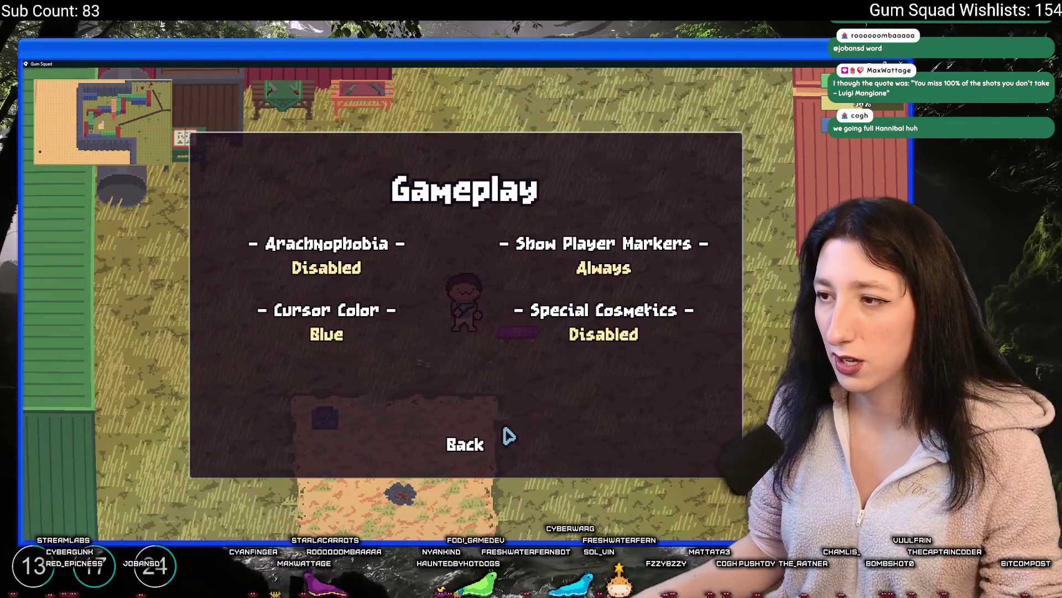
key(d)
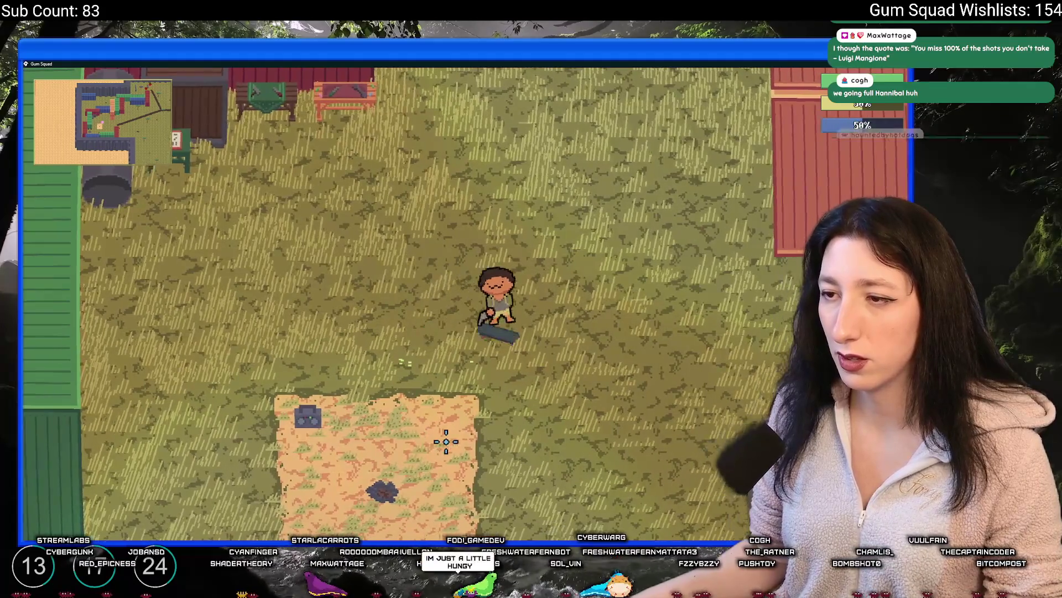
key(w)
key(s)
key(a)
key(d)
key(s)
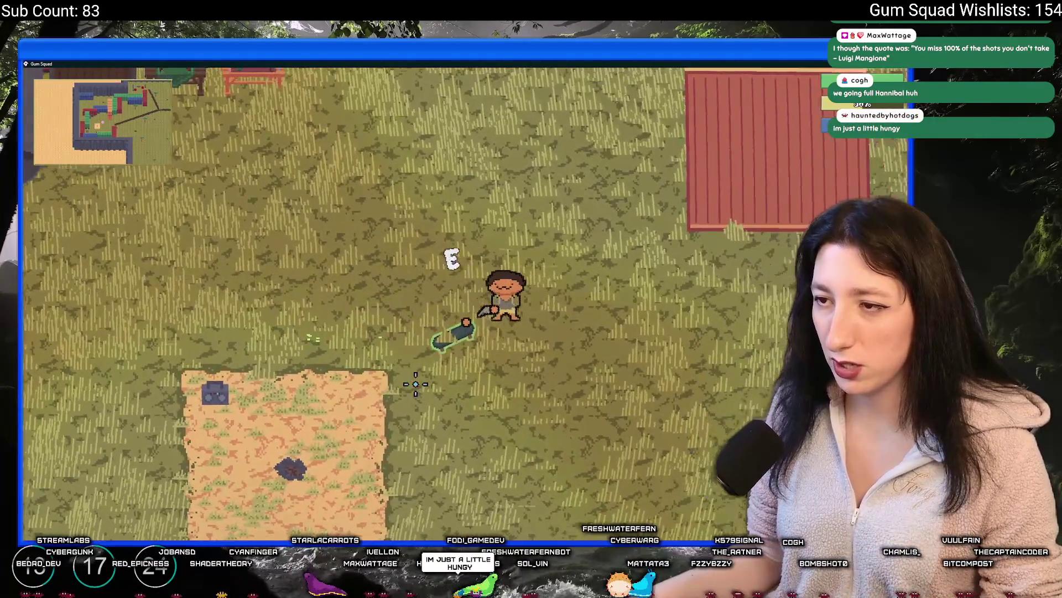
Check the Special Cosmetics setting in the pause menu's Options, then resume play.
key(Escape)
click(463, 311)
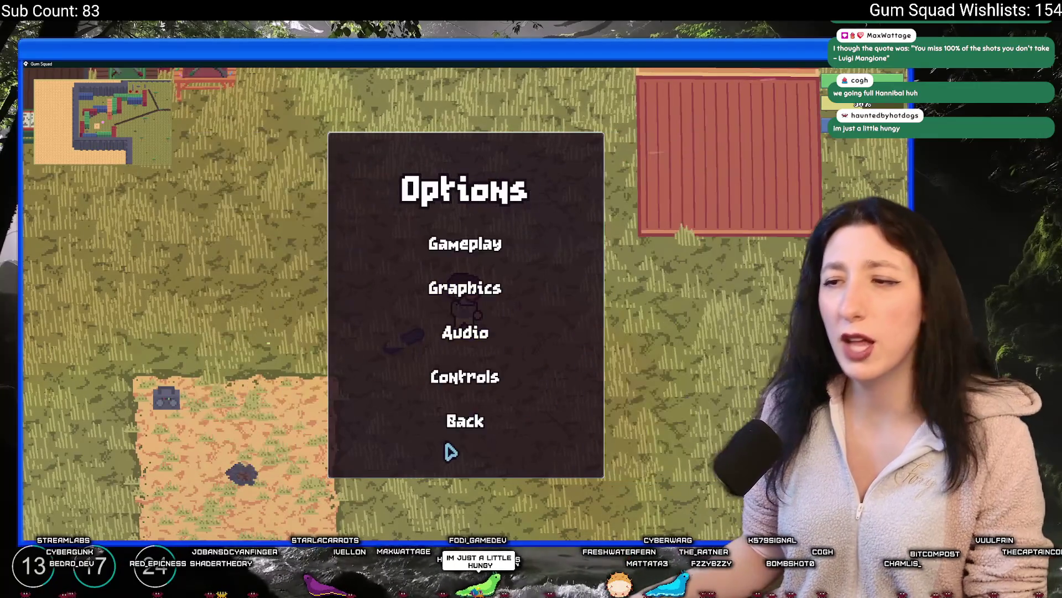
key(Escape)
Skate on the pink skateboard along the dirt path, then get off it.
key(d)
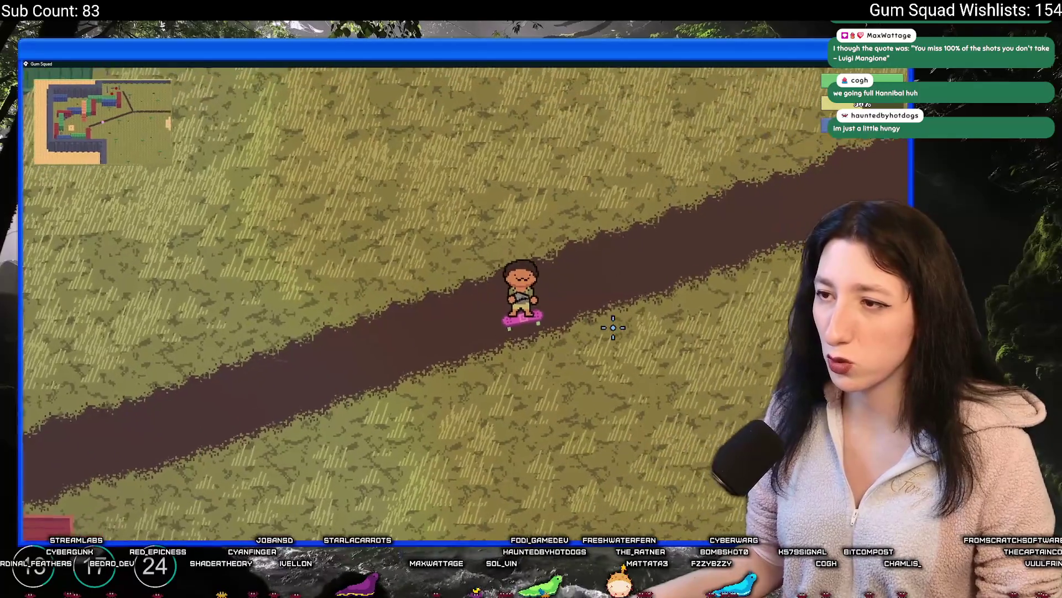
key(s)
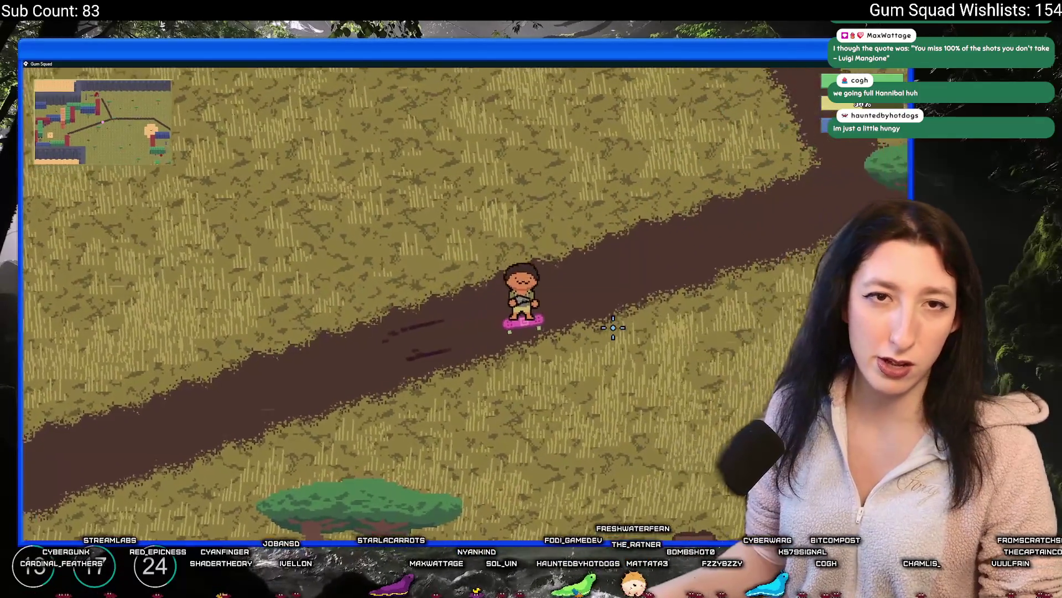
key(a)
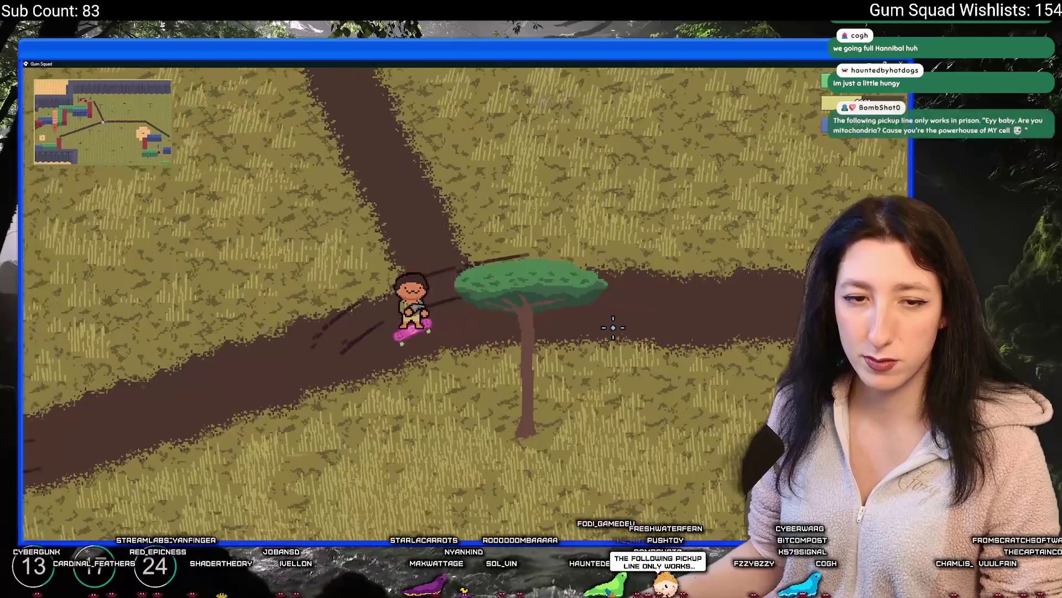
key(s)
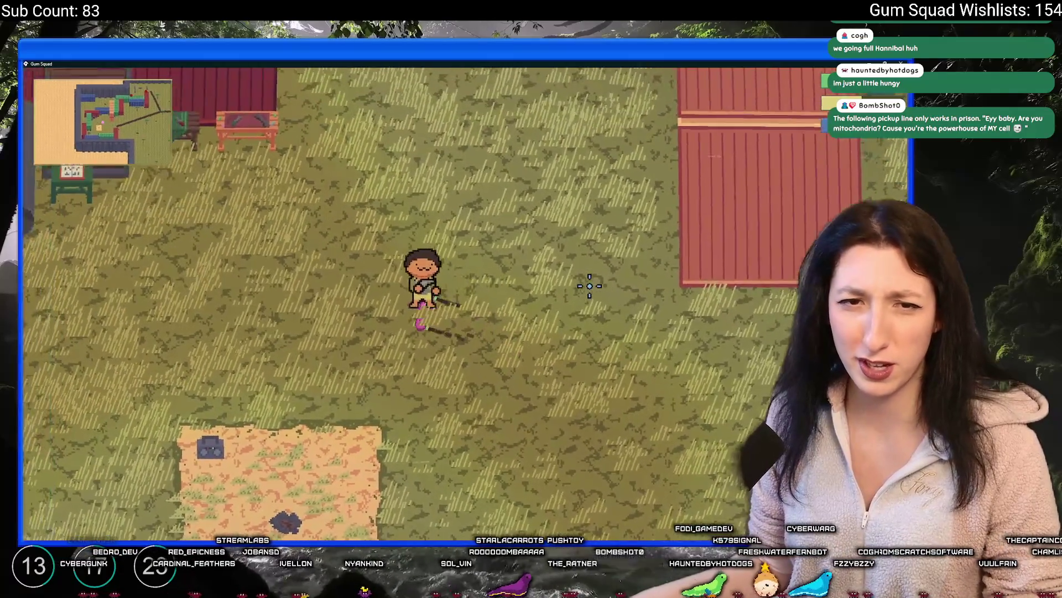
key(e)
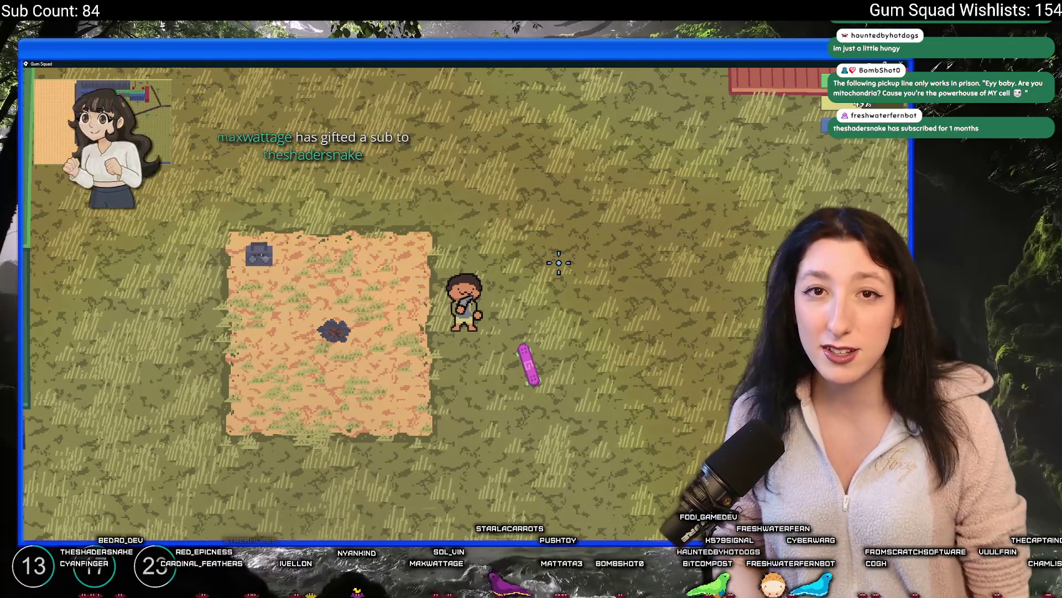
Walk up-left, then quit the game back to GameMaker.
key(w)
key(a)
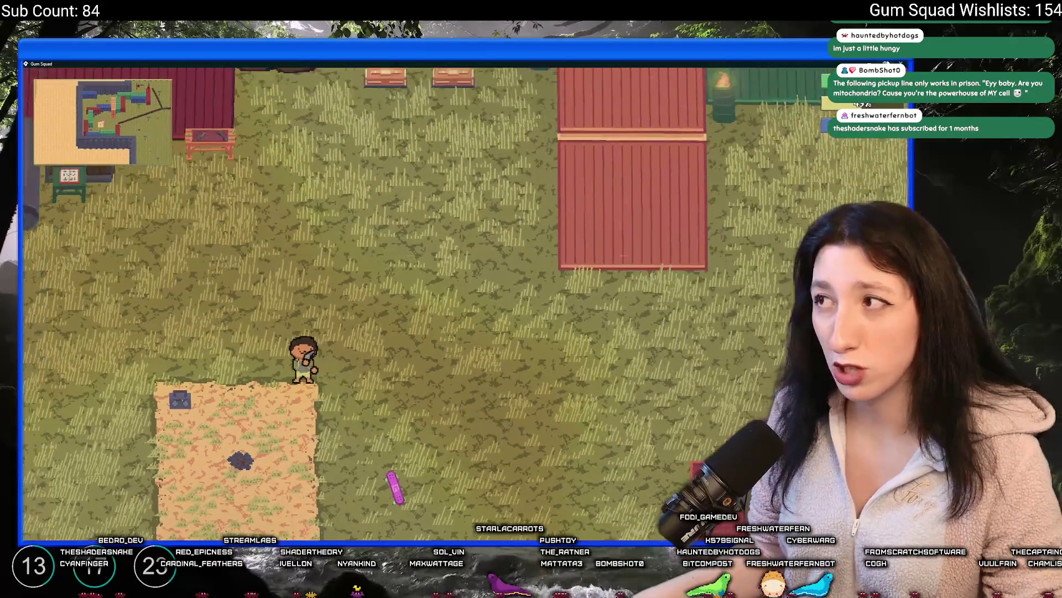
key(alt+F4)
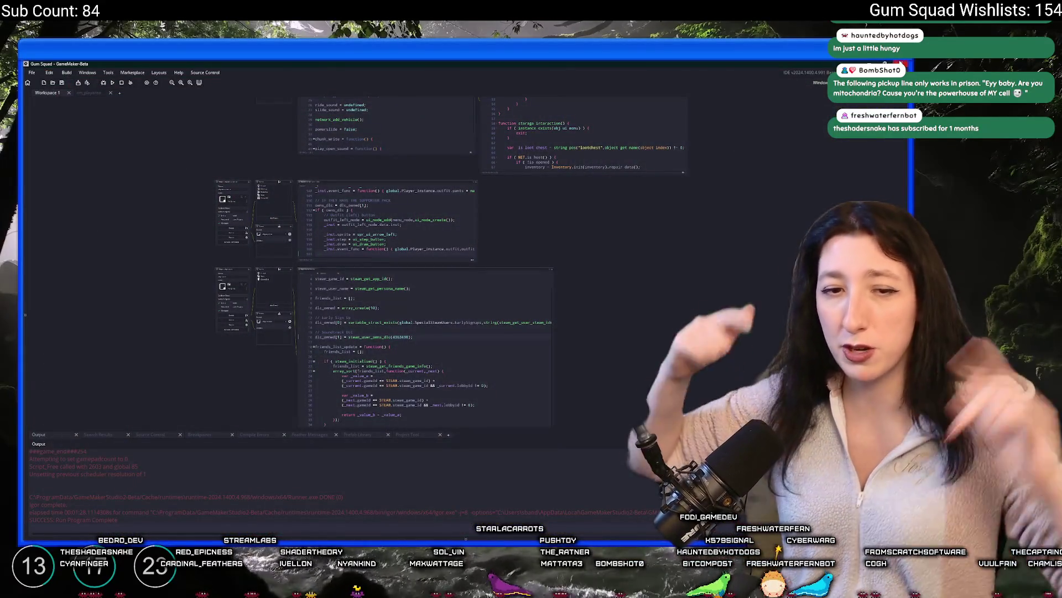
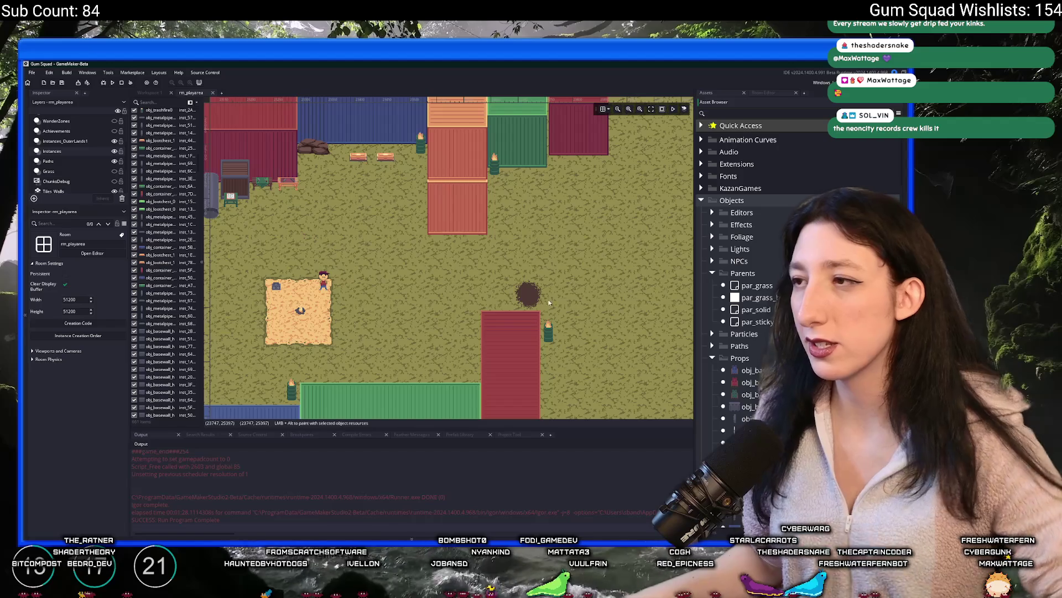
Pan and zoom around the GameMaker room map to look over its other containers.
mouse_move(550, 302)
mouse_down()
mouse_move(526, 320)
mouse_move(461, 274)
mouse_move(420, 320)
mouse_move(431, 274)
mouse_move(373, 247)
mouse_move(315, 301)
mouse_move(353, 208)
mouse_move(324, 213)
mouse_move(392, 247)
mouse_move(408, 236)
mouse_move(380, 226)
mouse_move(416, 140)
mouse_up()
mouse_move(329, 183)
mouse_down()
mouse_move(356, 197)
mouse_move(394, 266)
mouse_up()
scroll(357, 198, down, 2)
scroll(392, 221, up, 2)
scroll(379, 272, up, 4)
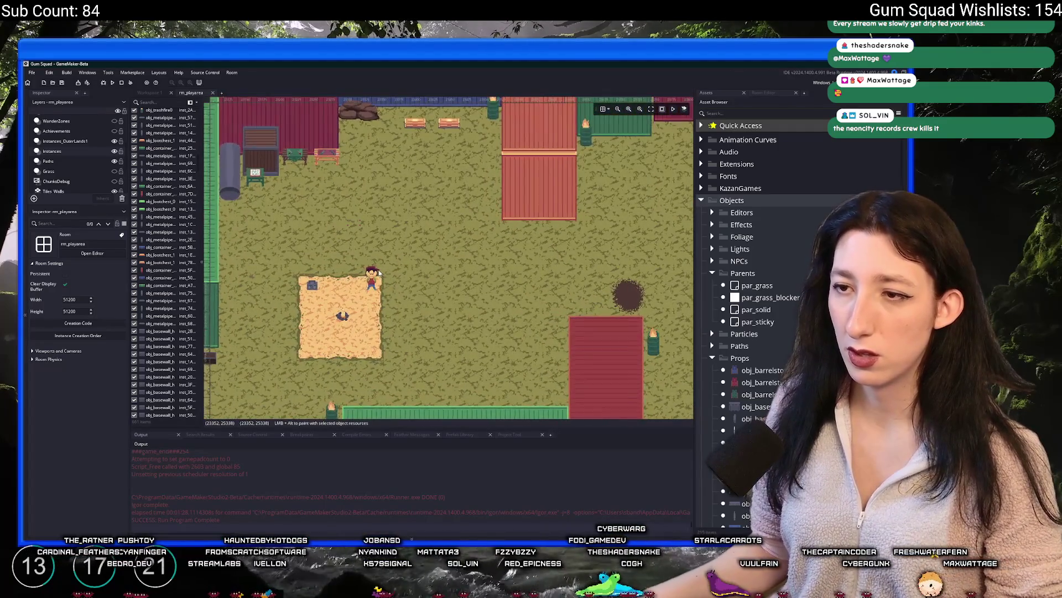
scroll(380, 260, down, 2)
scroll(439, 108, up, 1)
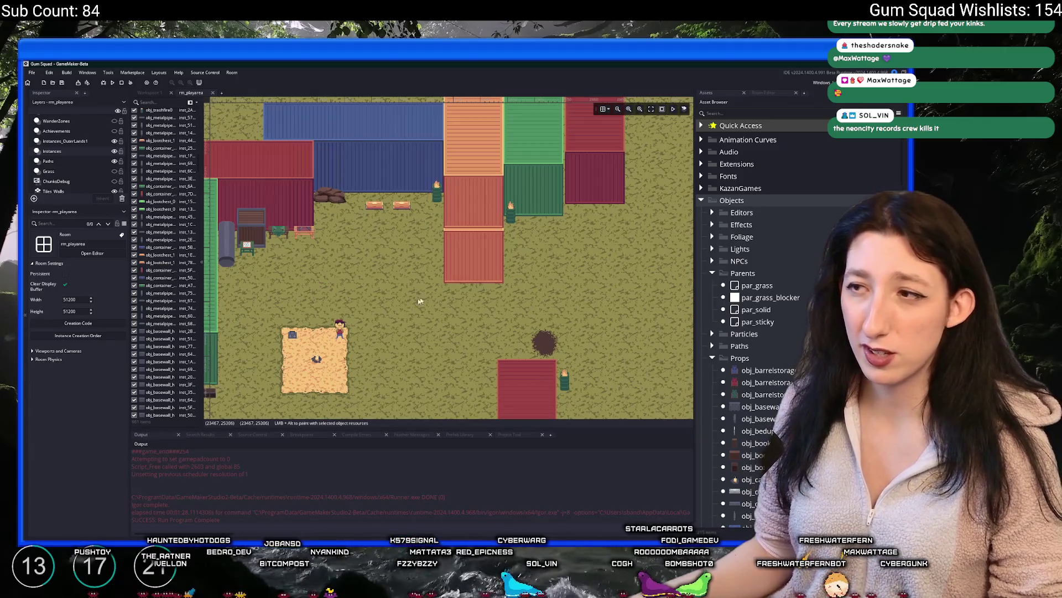
Open the scr_items script from the Ctrl+T search and expand it to a full-width editor.
key(ctrl+t)
text(scR_ite)
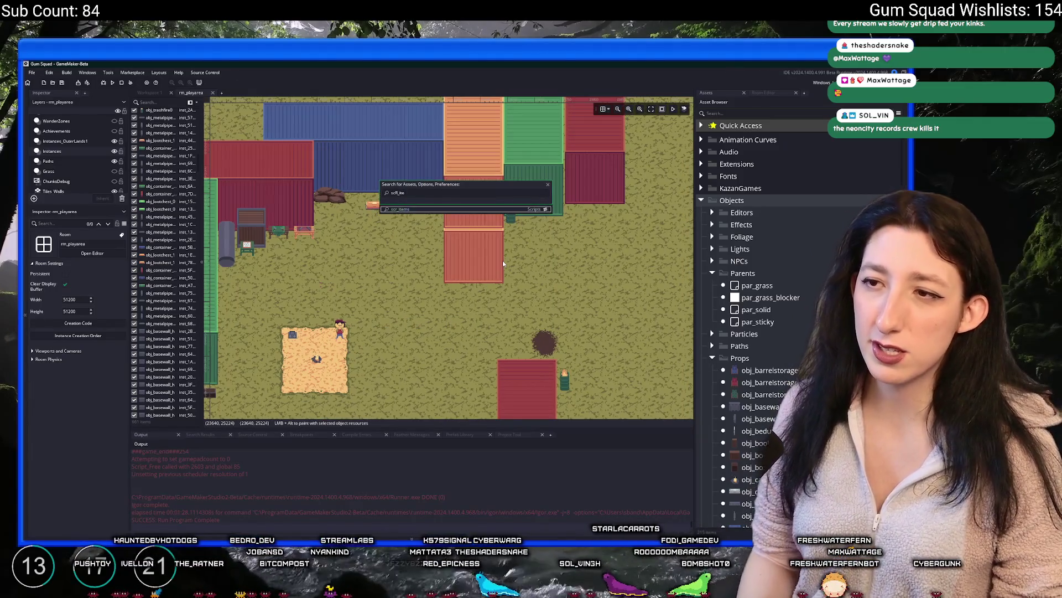
key(Return)
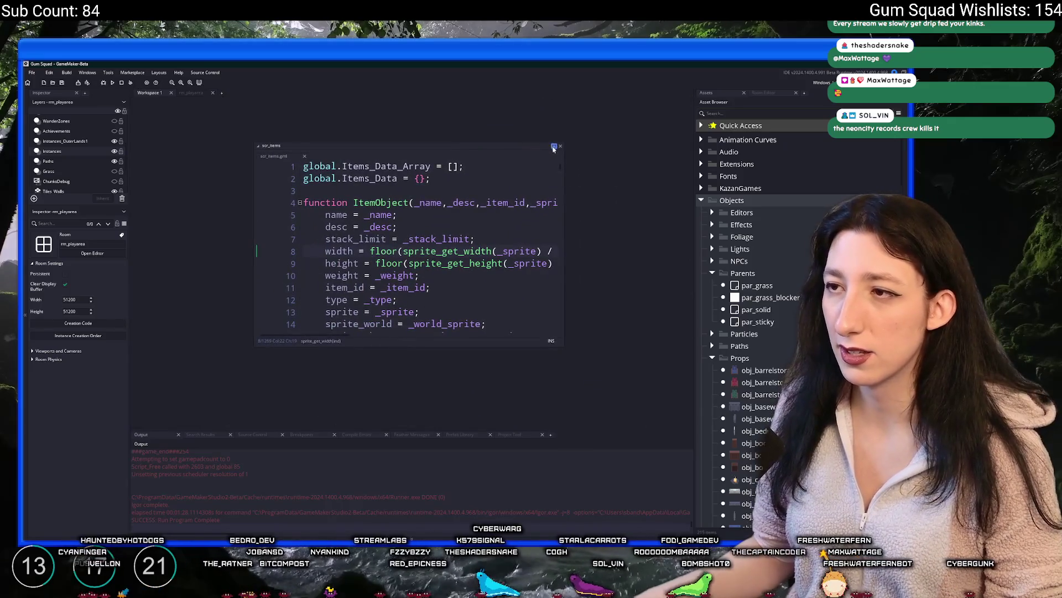
click(553, 147)
key(F12)
Scroll through the scr_items item functions, then switch over to Aseprite.
scroll(387, 260, down, 18)
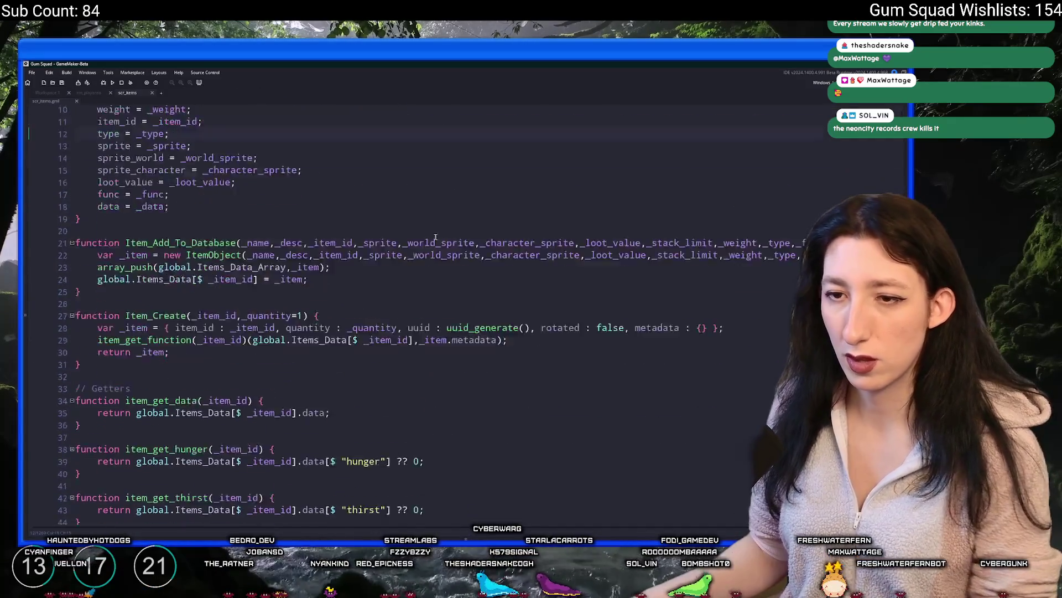
scroll(368, 271, down, 20)
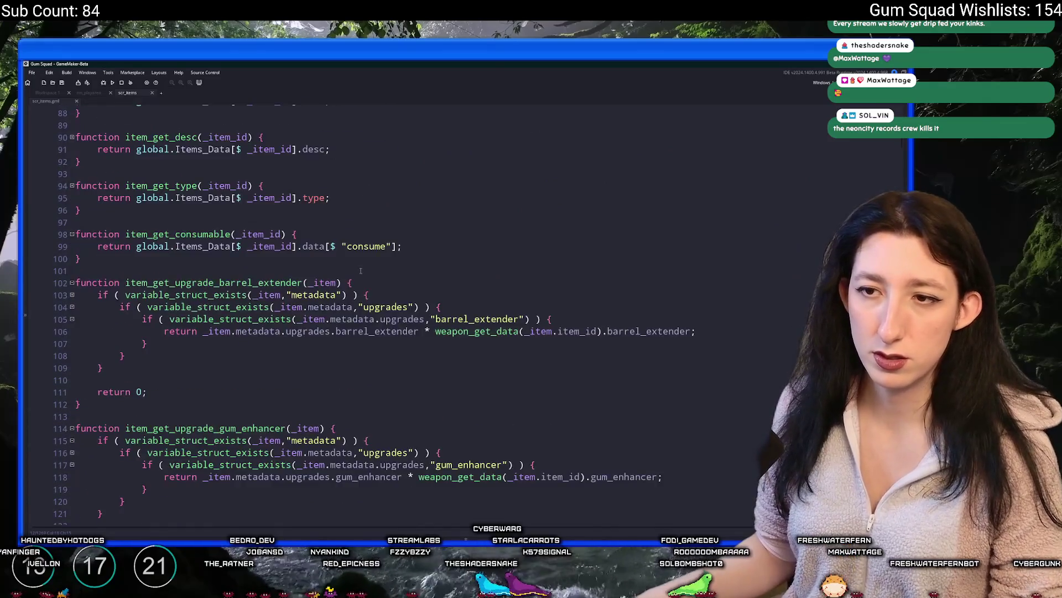
scroll(387, 280, down, 18)
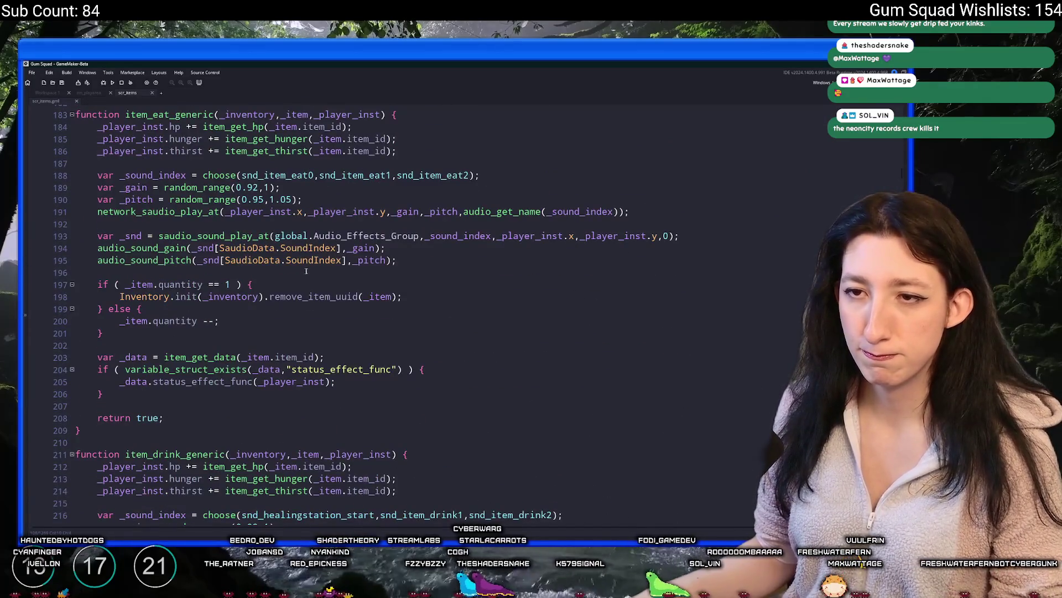
scroll(451, 281, down, 5)
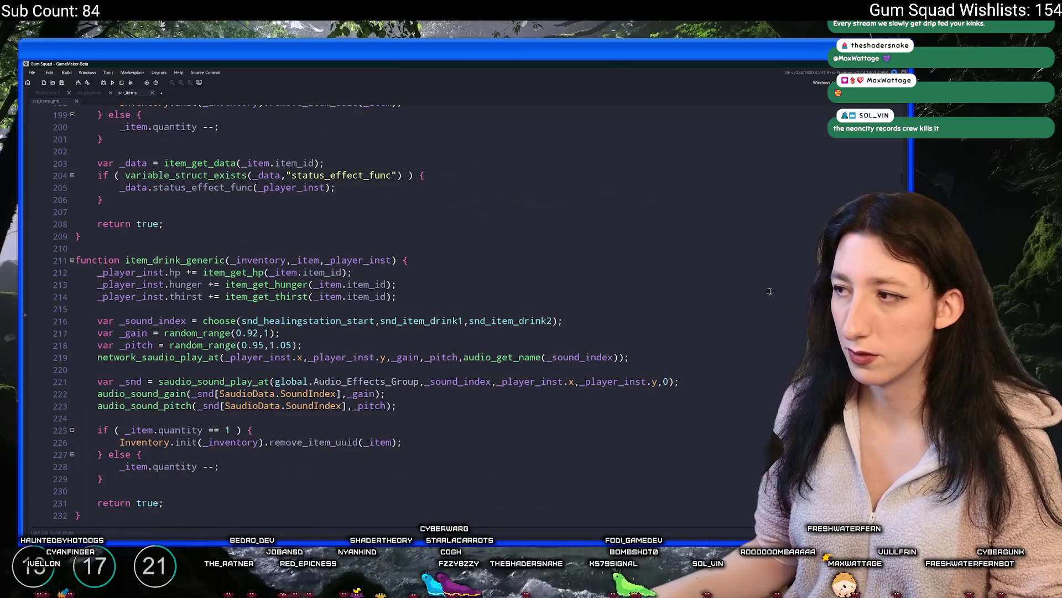
scroll(903, 181, up, 17)
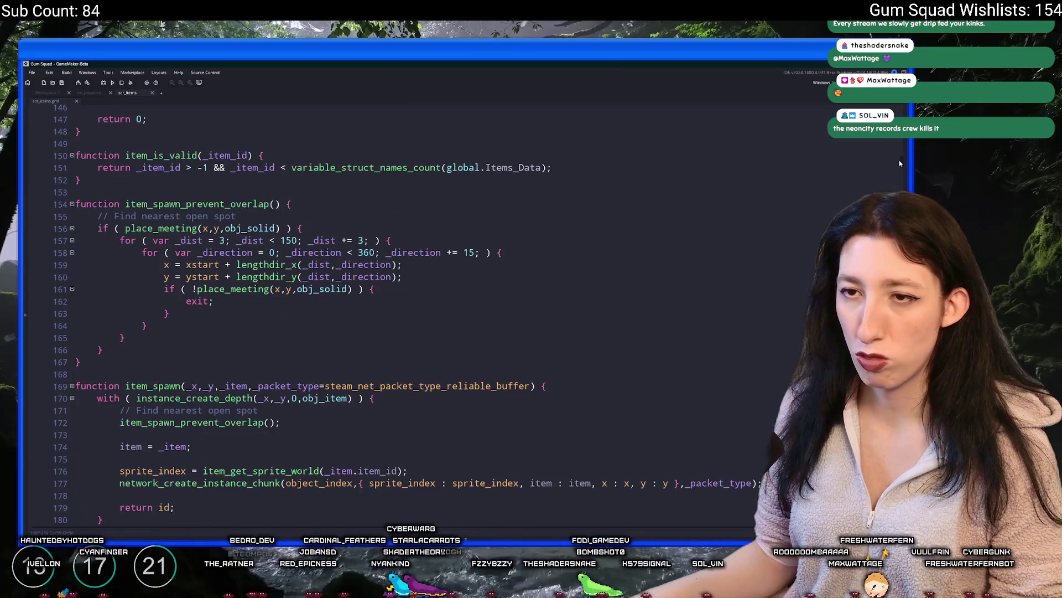
scroll(904, 160, up, 8)
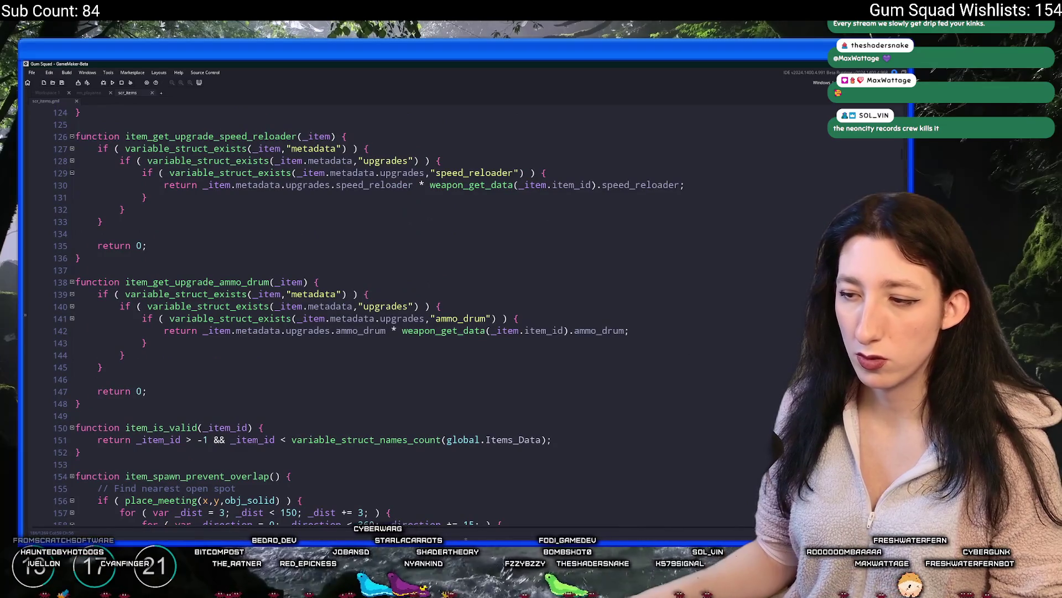
key(alt+Tab)
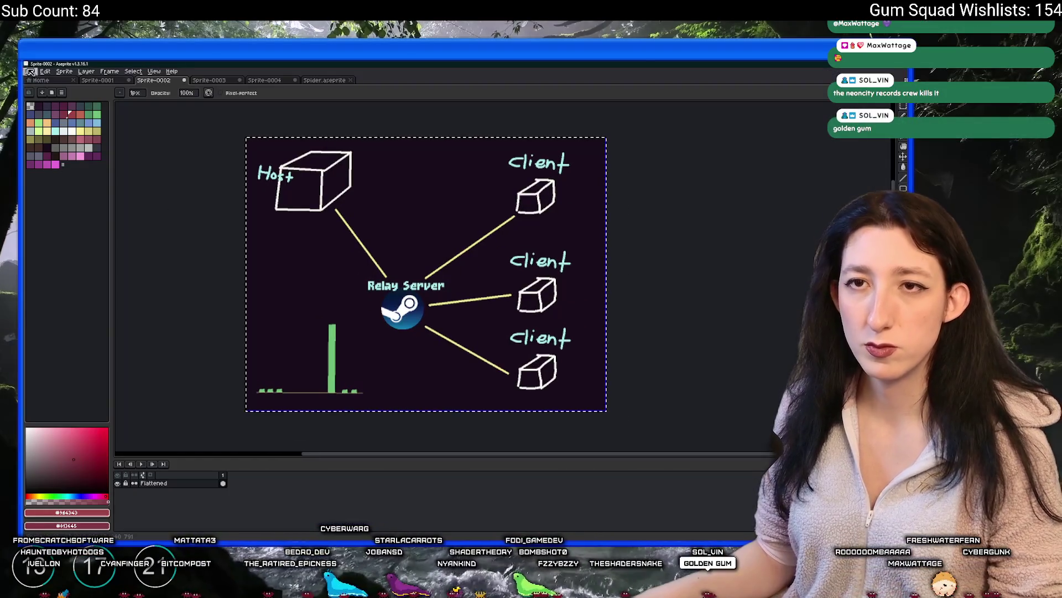
Create a new 16×16 sprite from the File menu.
click(30, 71)
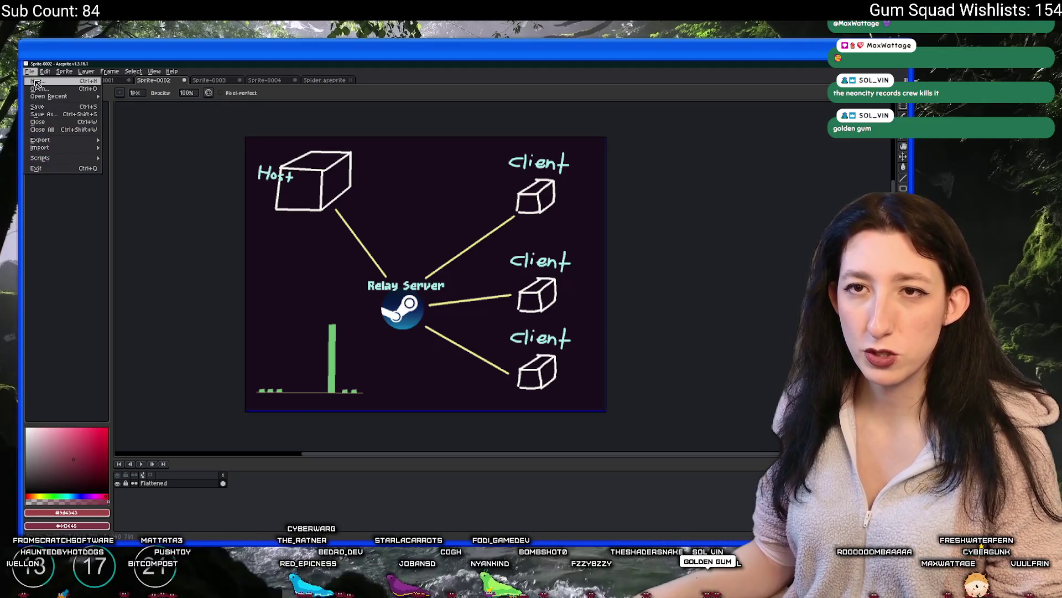
click(37, 81)
text(16)
key(Tab)
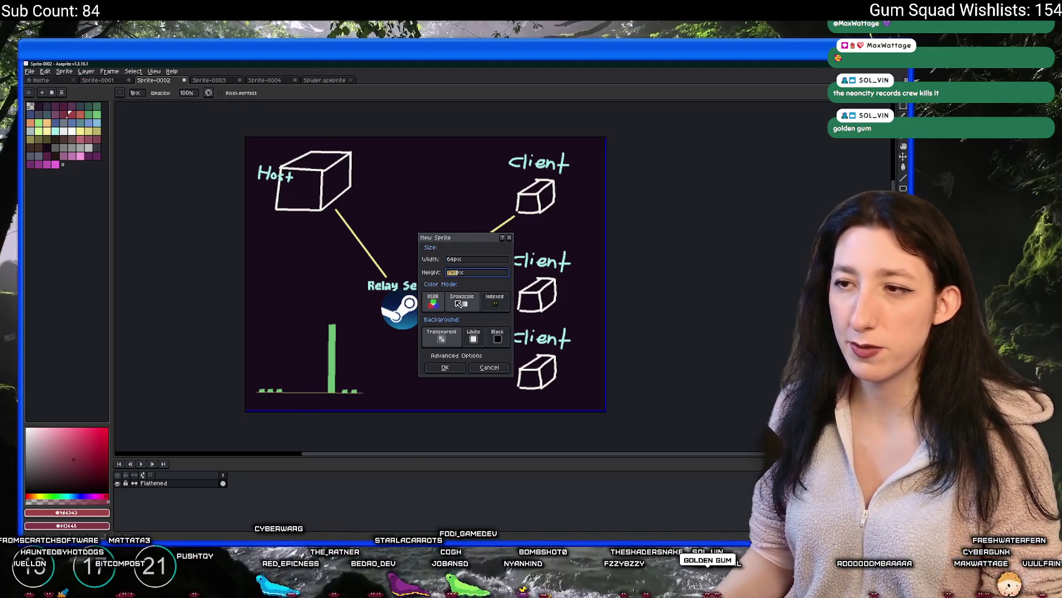
text(16)
key(Return)
scroll(545, 327, up, 5)
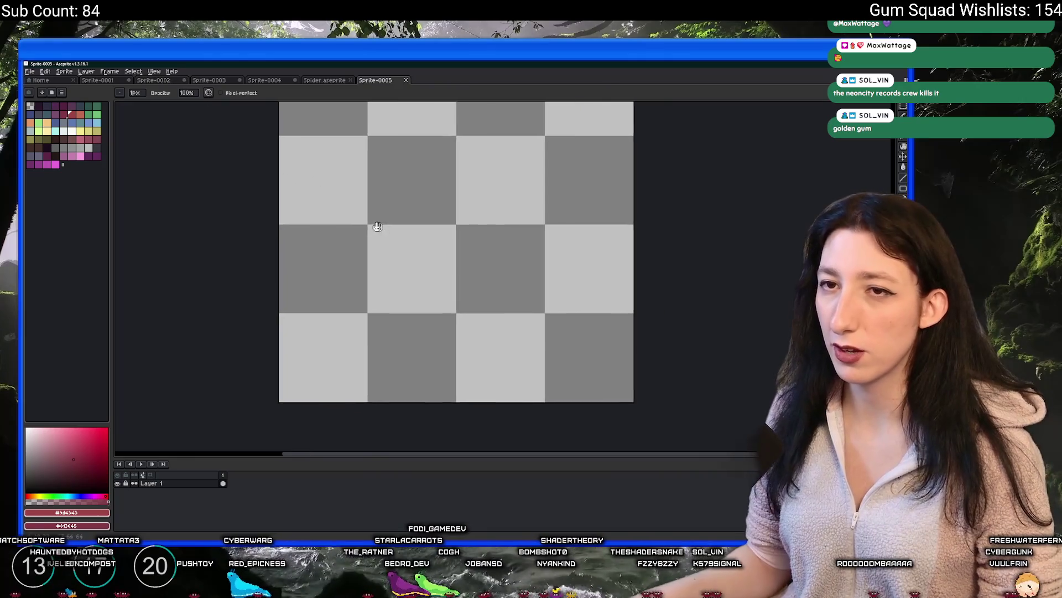
Test-fill a rectangular selection with grey, then undo the fill and the selection.
click(88, 148)
key(m)
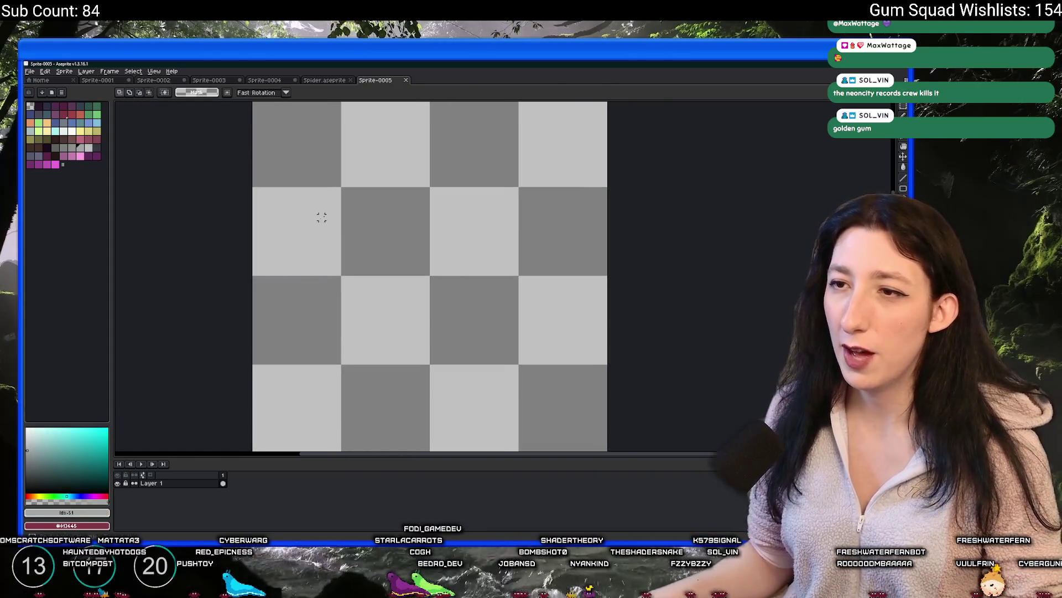
drag(321, 212, 558, 323)
key(g)
scroll(486, 294, down, 1)
click(486, 293)
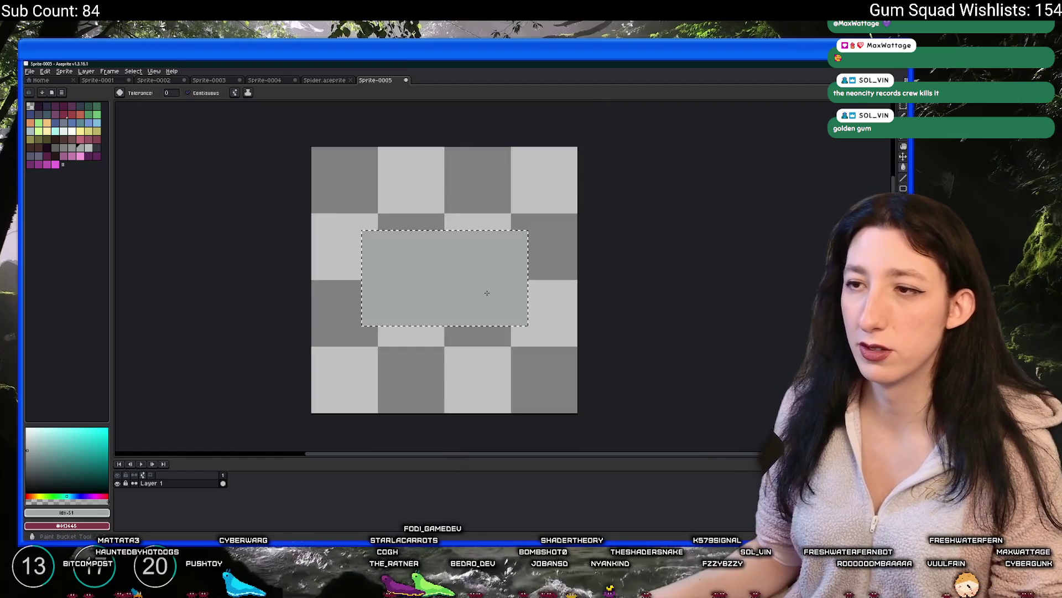
scroll(486, 294, up, 2)
scroll(185, 209, down, 2)
key(ctrl+z)
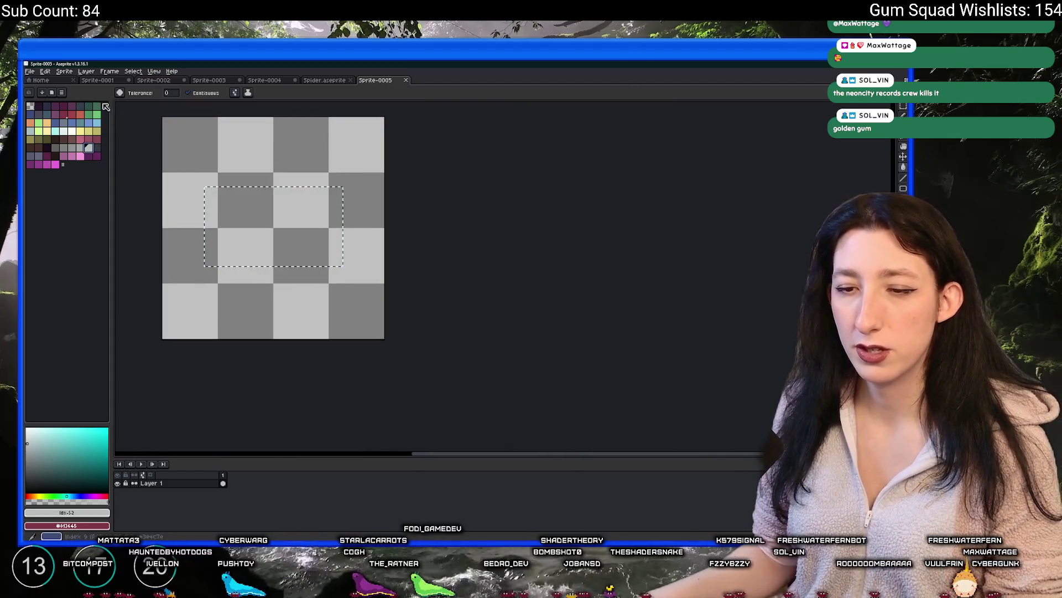
key(ctrl+z)
Create another new sprite sized 48×48.
click(30, 71)
click(36, 81)
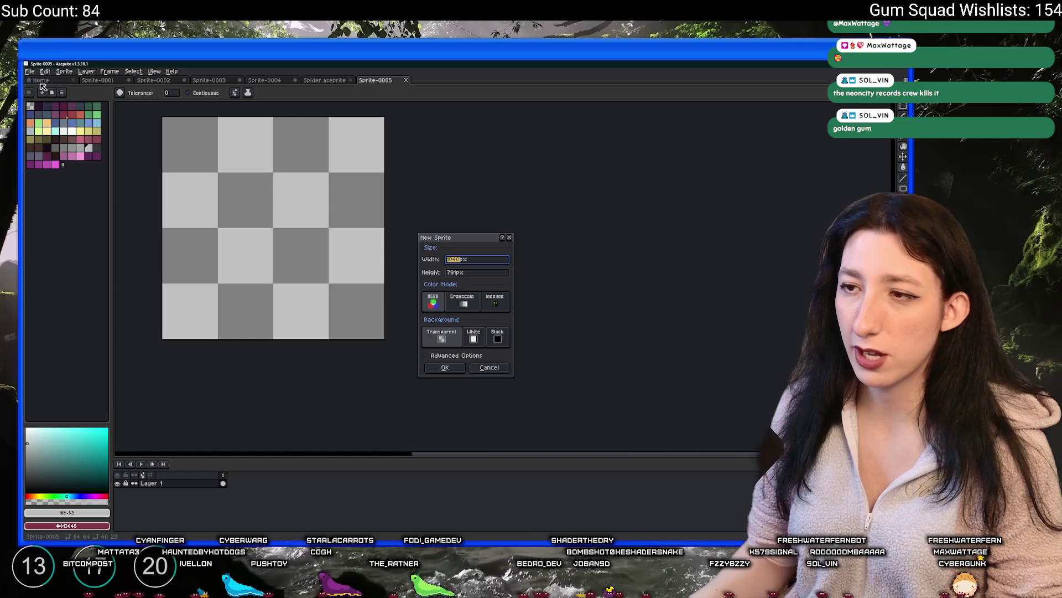
text(48)
key(Tab)
text(48)
key(Return)
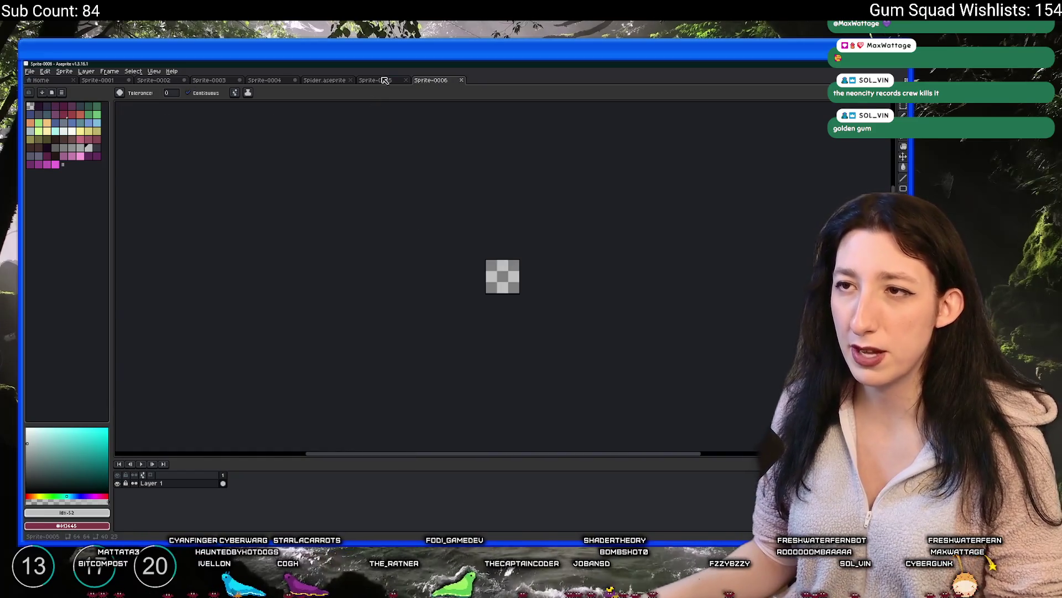
Close the 16×16 test sprite and add Layer 2, moving it below Layer 1.
middle_click(385, 81)
scroll(354, 255, up, 6)
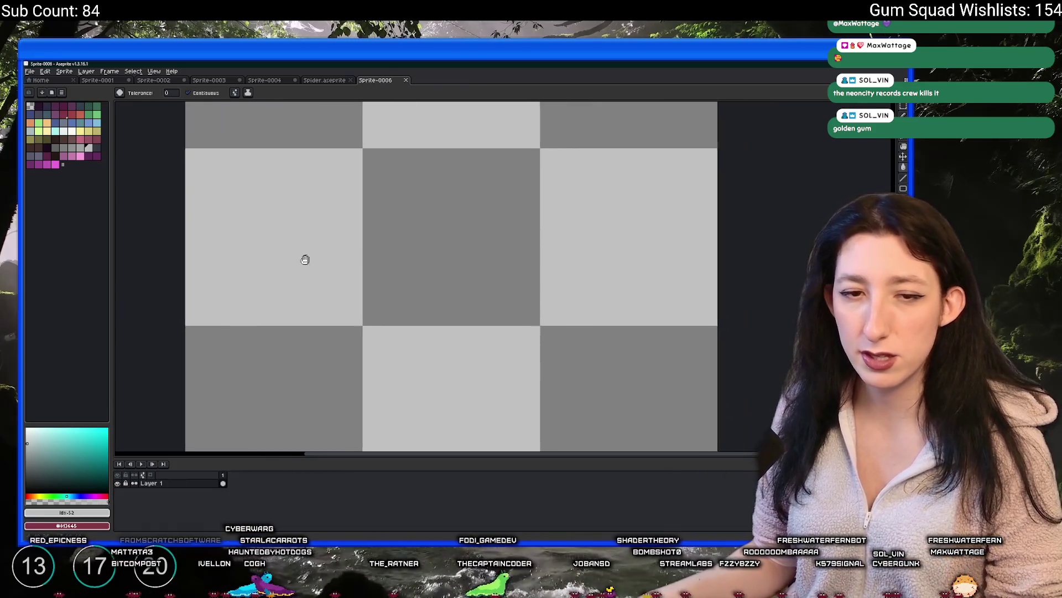
key(b)
scroll(254, 229, down, 1)
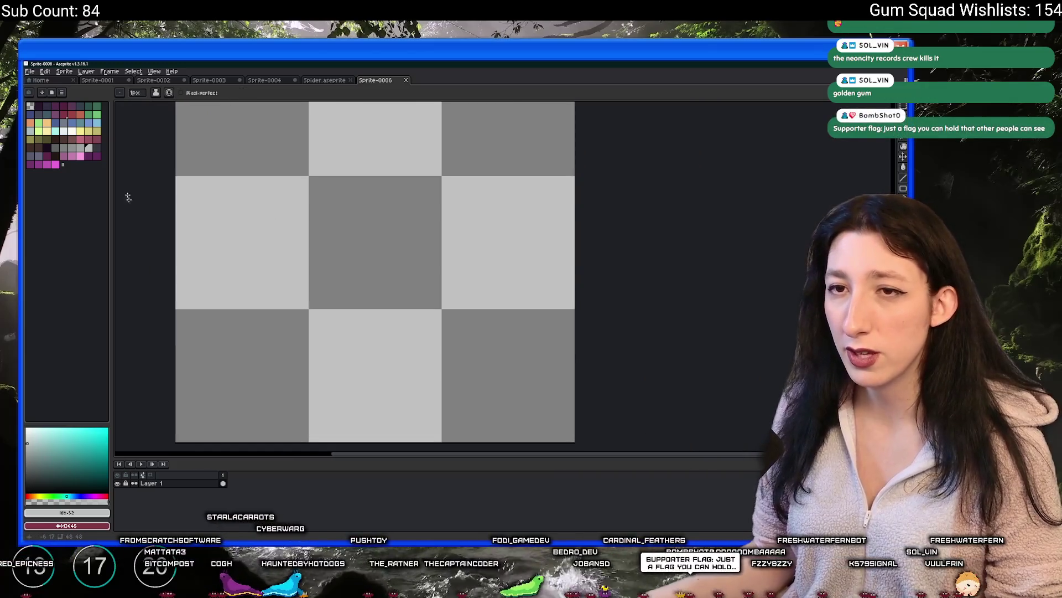
key(shift+n)
key(shift+b)
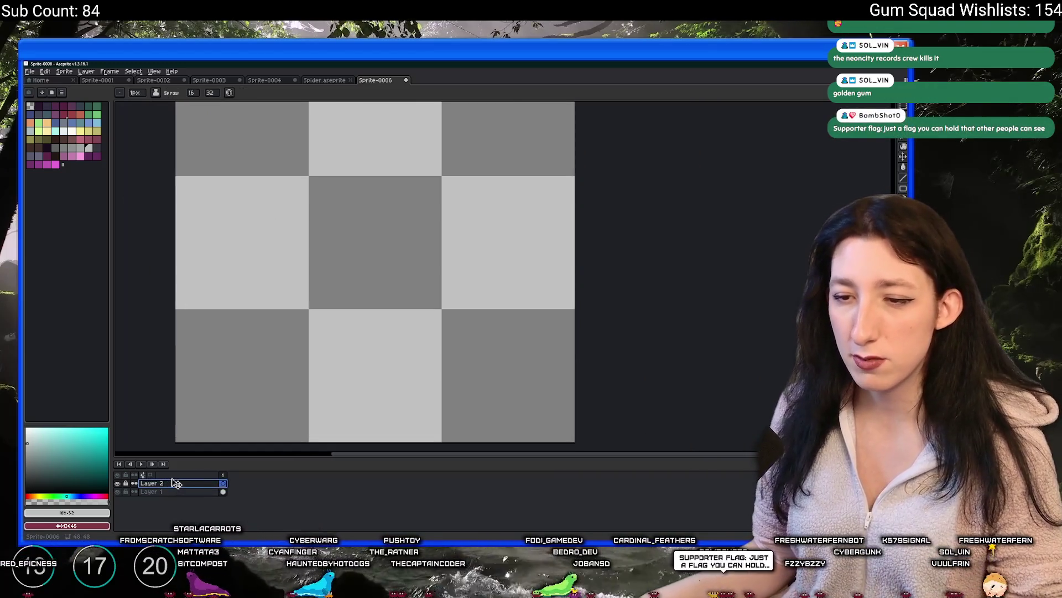
drag(160, 492, 174, 499)
Bucket-fill the bottom layer dark purple and make Layer 1 the active drawing layer.
click(49, 150)
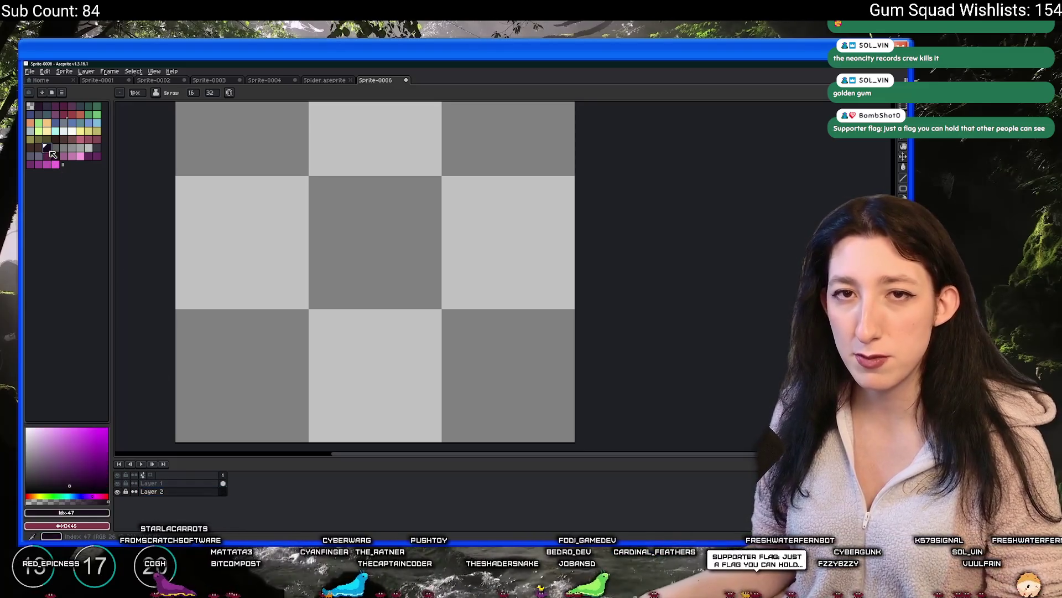
key(g)
click(271, 238)
click(196, 483)
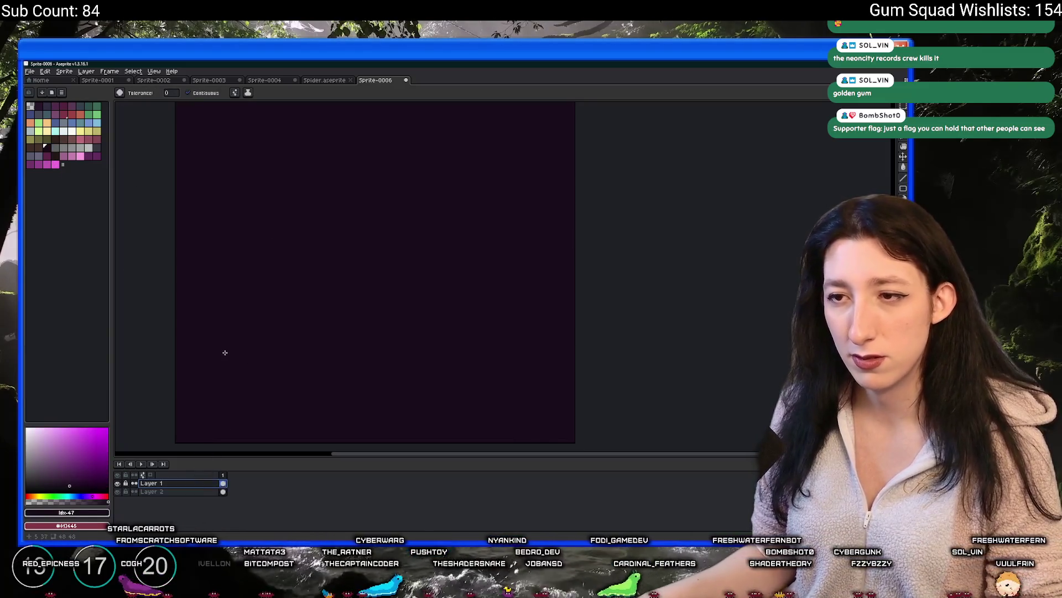
scroll(223, 351, down, 1)
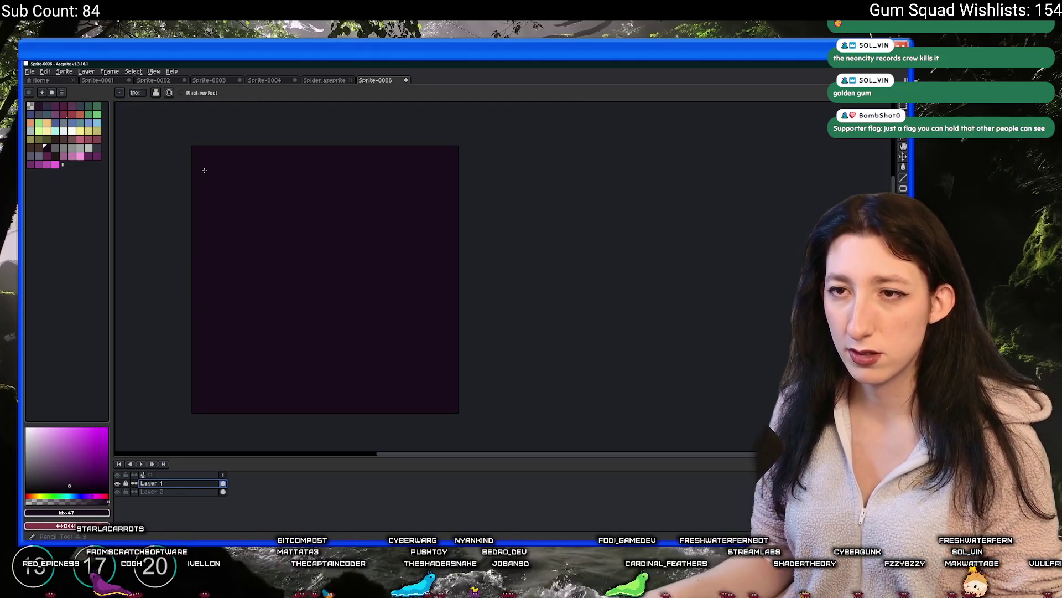
key(m)
scroll(332, 222, down, 3)
drag(405, 183, 432, 252)
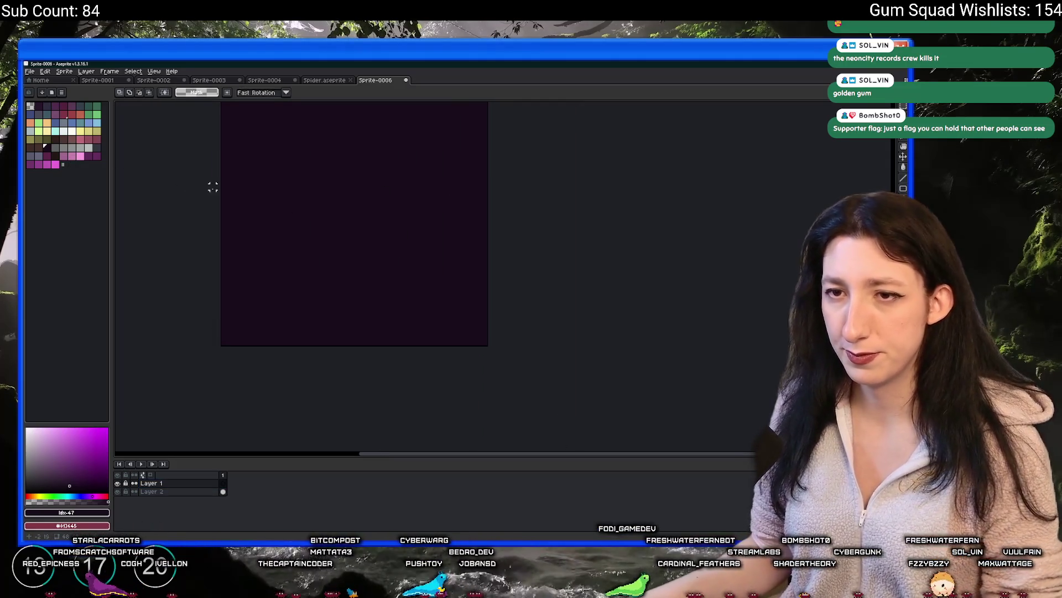
mouse_move(249, 218)
mouse_down()
mouse_move(221, 237)
mouse_move(225, 276)
mouse_up()
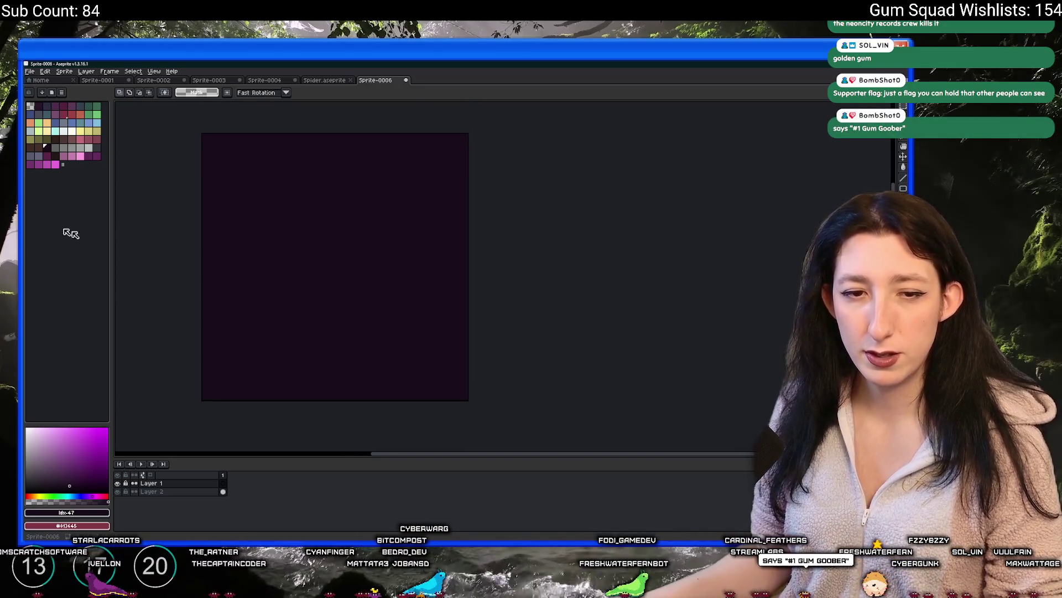
With grey and the pencil, draw the stepped, slightly tilted top and right edges.
click(63, 148)
key(b)
scroll(224, 215, up, 1)
scroll(282, 238, down, 2)
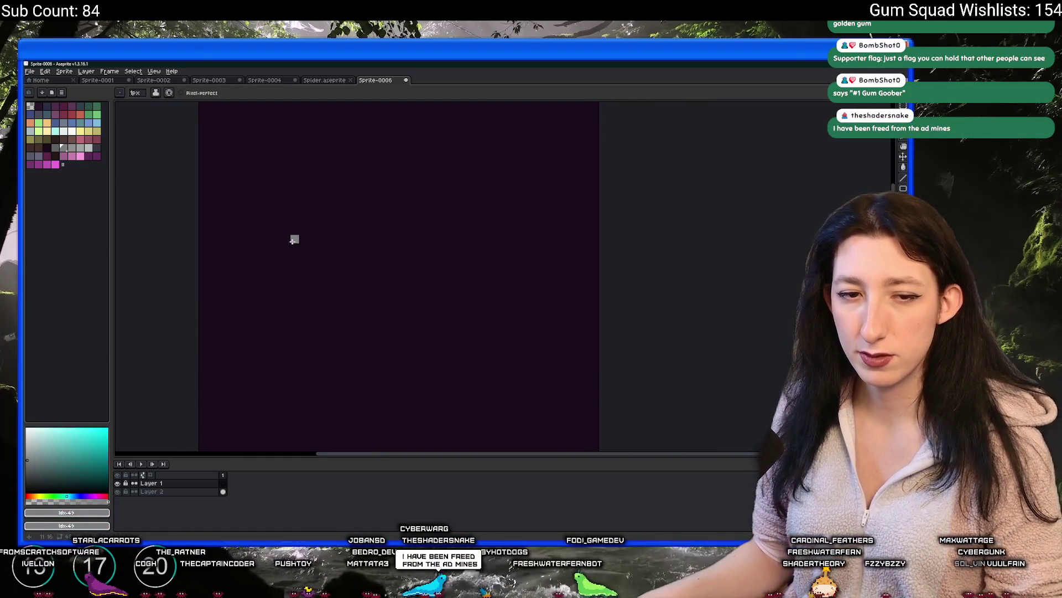
drag(319, 242, 308, 248)
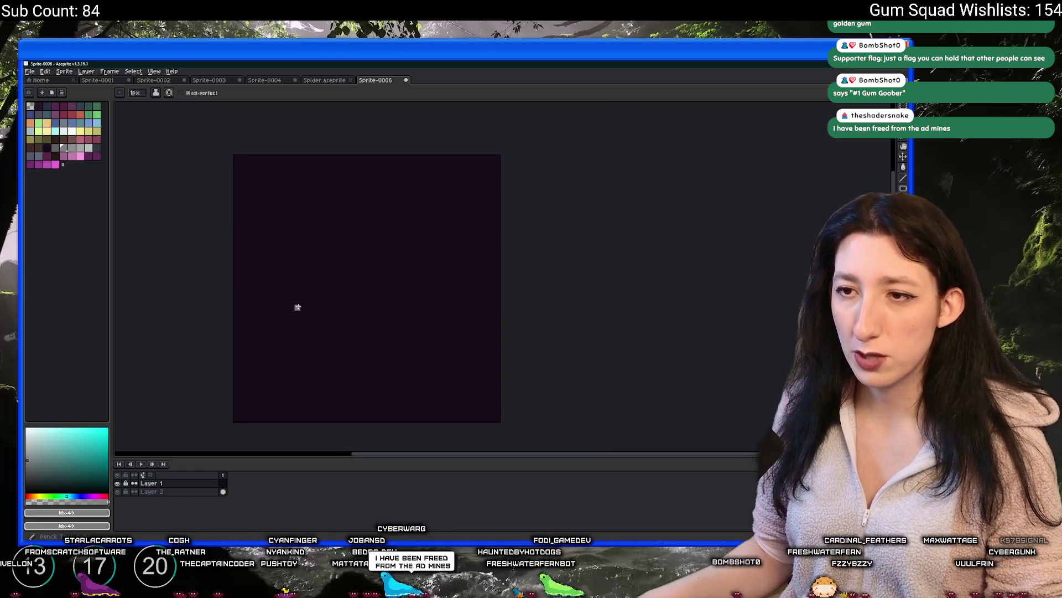
drag(437, 258, 325, 258)
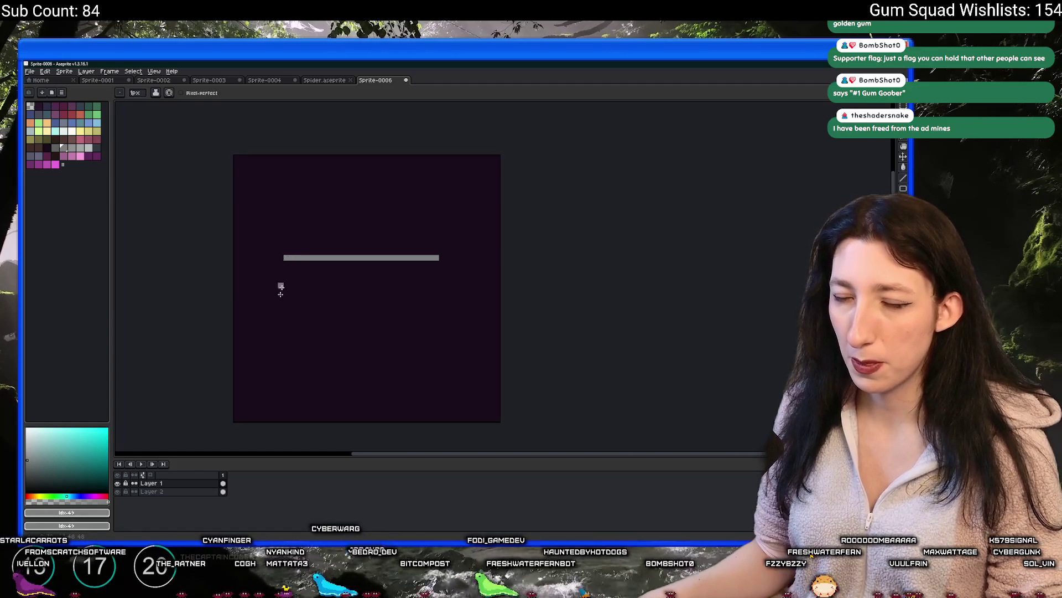
shift+click(286, 325)
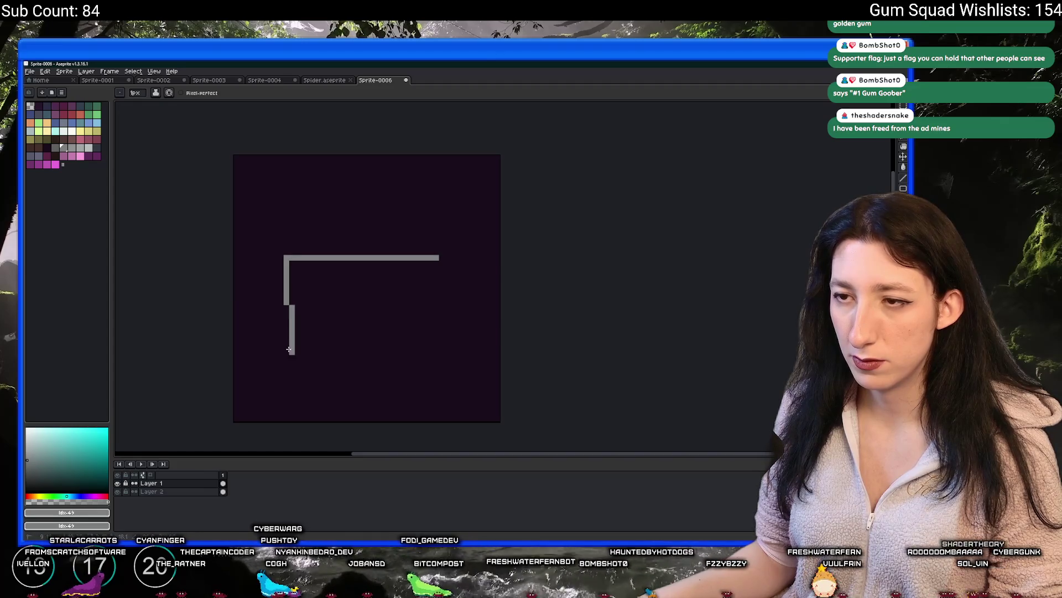
shift+click(287, 349)
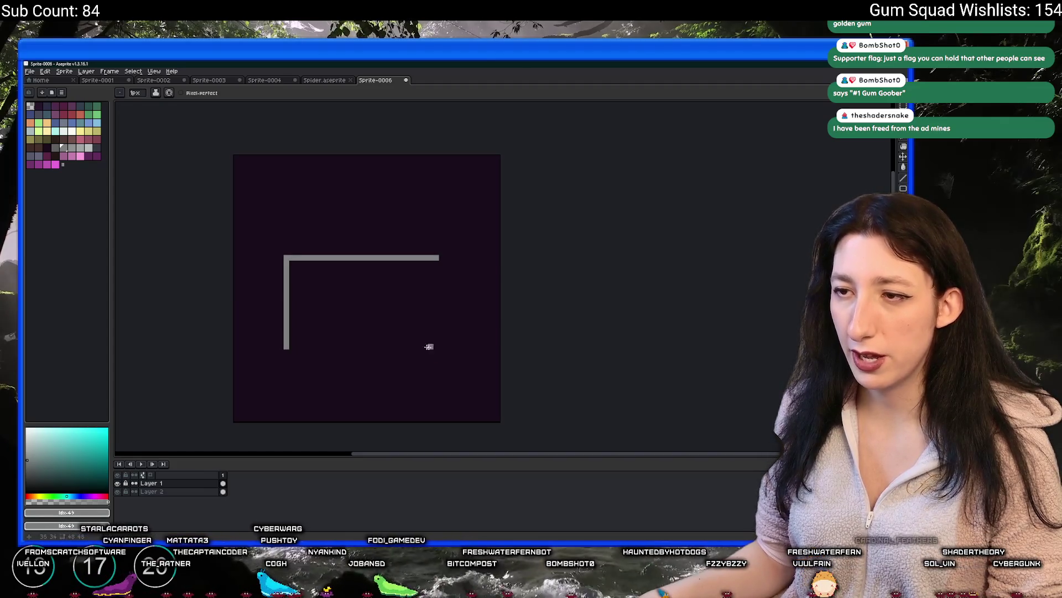
key(ctrl+z)
key(ctrl+z)
key(ctrl+z)
click(312, 213)
shift+click(391, 215)
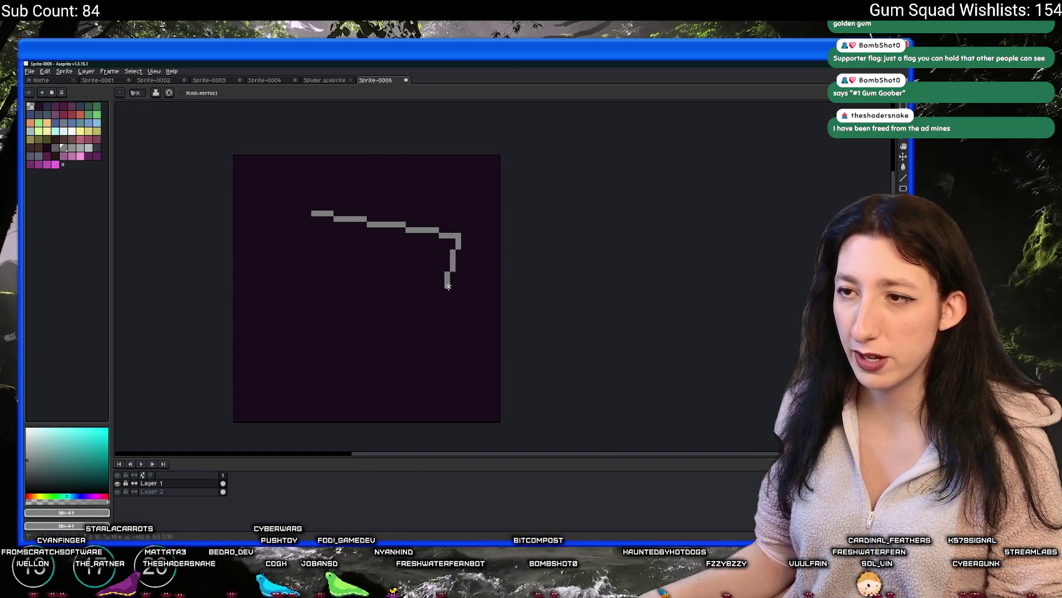
key(ctrl+z)
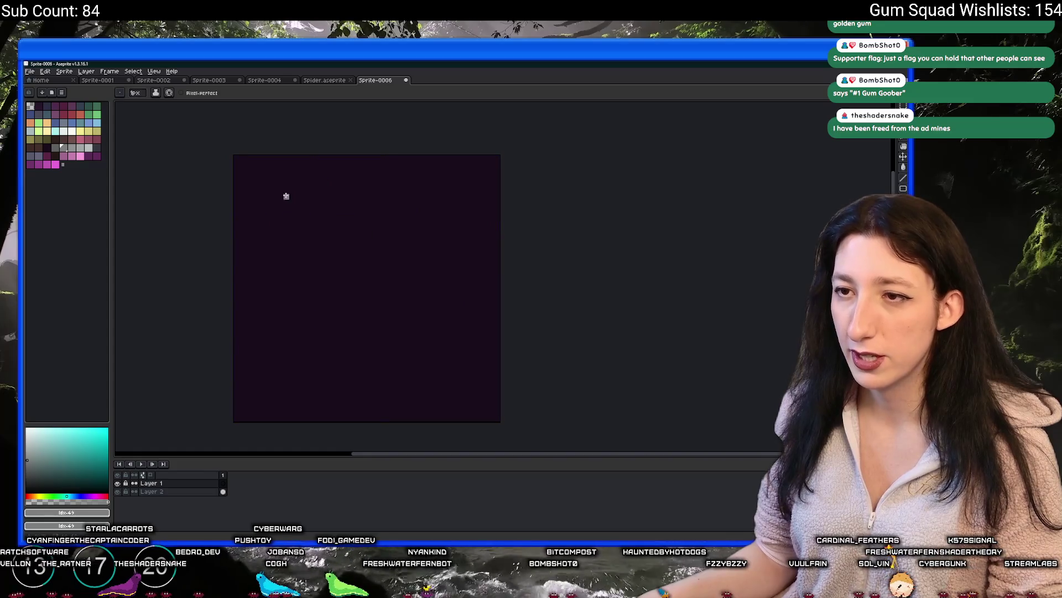
mouse_move(283, 196)
mouse_down()
mouse_move(412, 275)
mouse_move(484, 256)
mouse_move(472, 243)
mouse_move(441, 381)
mouse_move(437, 359)
mouse_up()
Copy the top and right edges to form the bottom and left sides, then centre the outline.
key(m)
drag(266, 177, 468, 244)
mouse_move(412, 226)
mouse_down()
mouse_move(374, 320)
mouse_move(390, 344)
mouse_up()
click(369, 207)
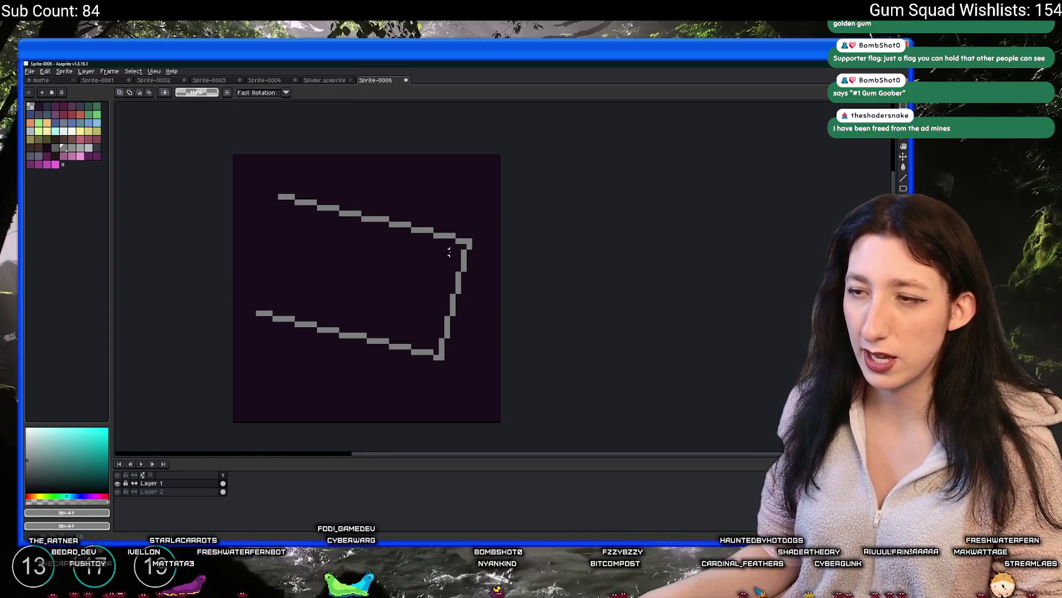
drag(474, 245, 451, 354)
drag(417, 394, 503, 153)
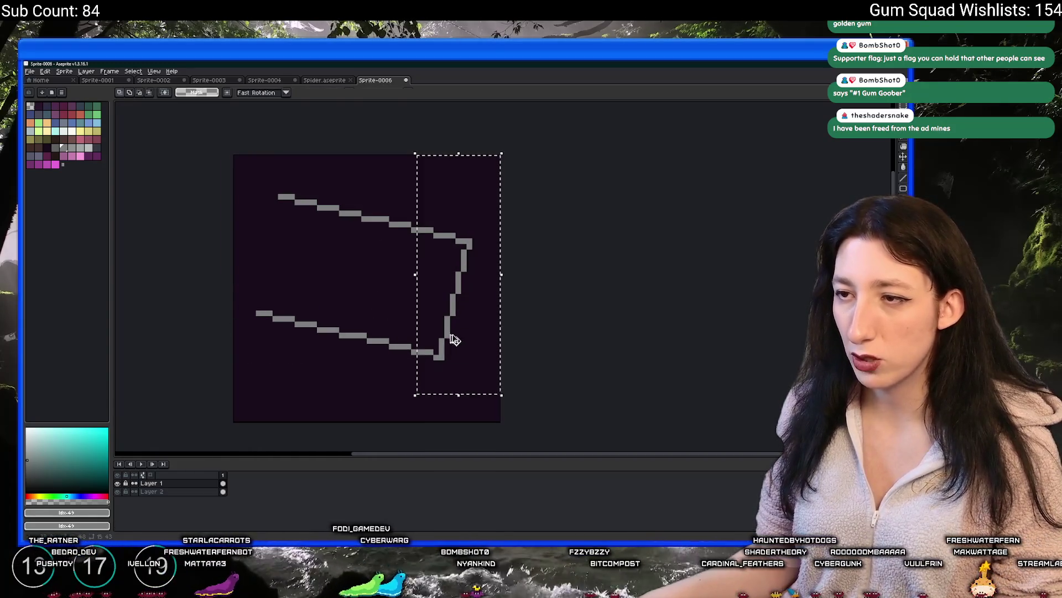
mouse_move(453, 329)
mouse_down()
mouse_move(449, 310)
mouse_move(279, 290)
mouse_up()
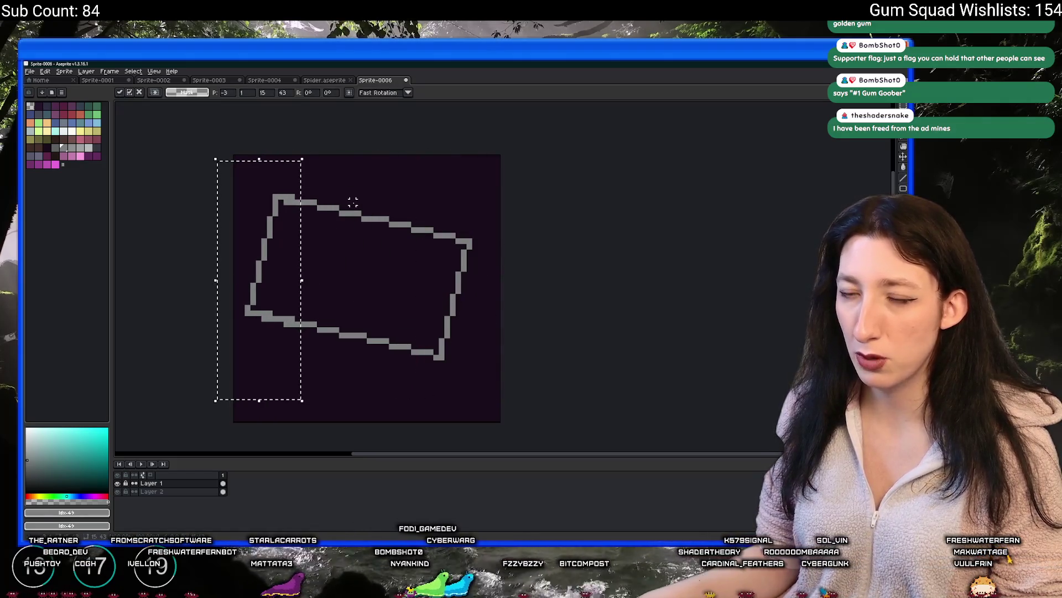
drag(291, 232, 279, 226)
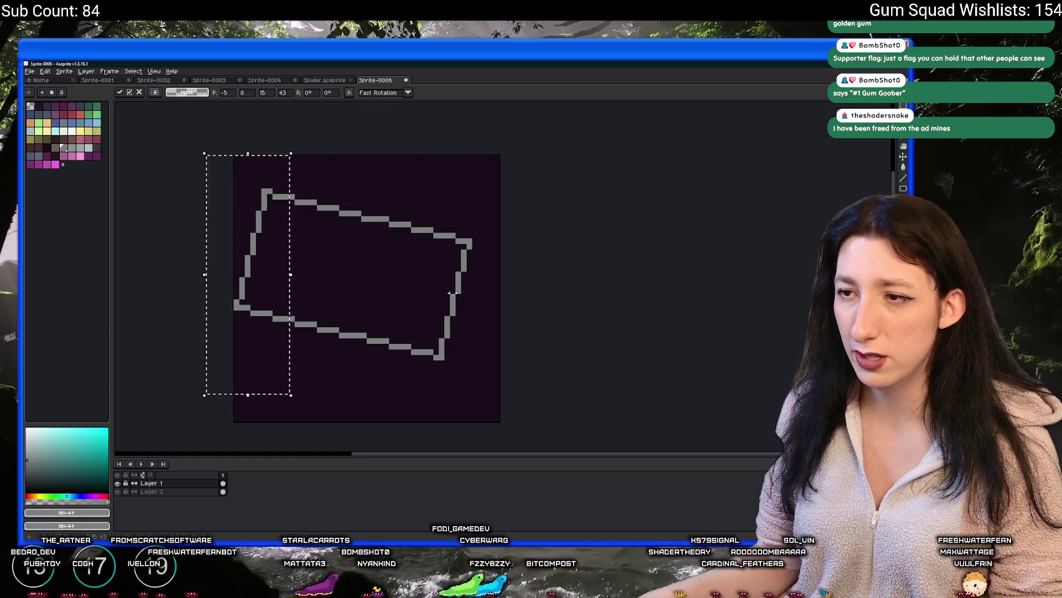
click(415, 356)
key(ctrl+a)
mouse_move(373, 308)
mouse_down()
mouse_move(400, 321)
mouse_move(389, 327)
mouse_up()
Bucket-fill the outline's interior, refilling with lighter swatches until it is near-white.
key(ctrl+d)
key(g)
click(400, 302)
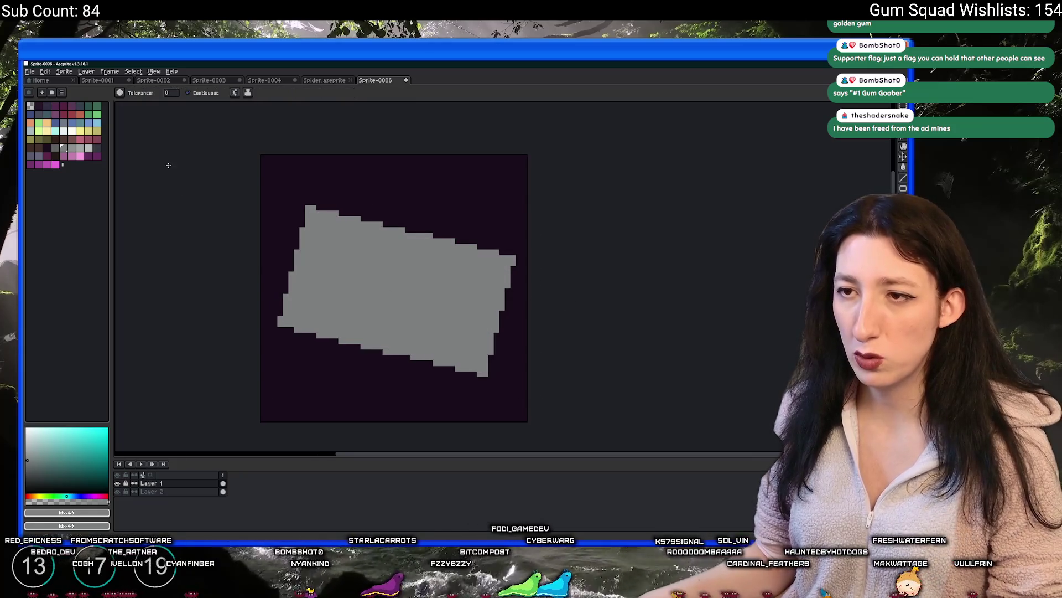
scroll(371, 252, down, 4)
scroll(387, 257, up, 6)
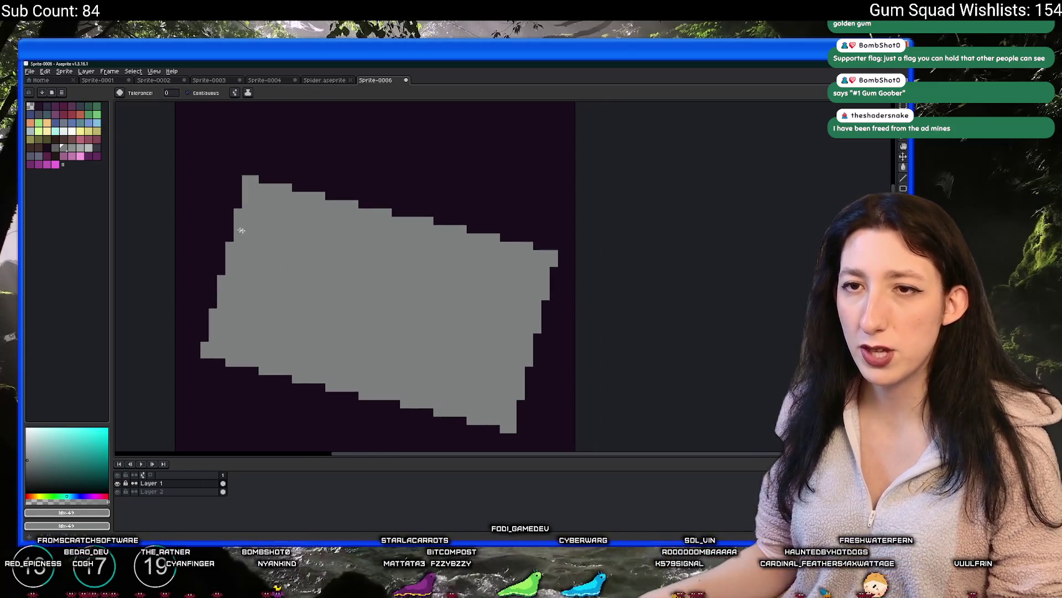
click(90, 149)
click(356, 291)
scroll(335, 277, down, 1)
scroll(287, 268, up, 1)
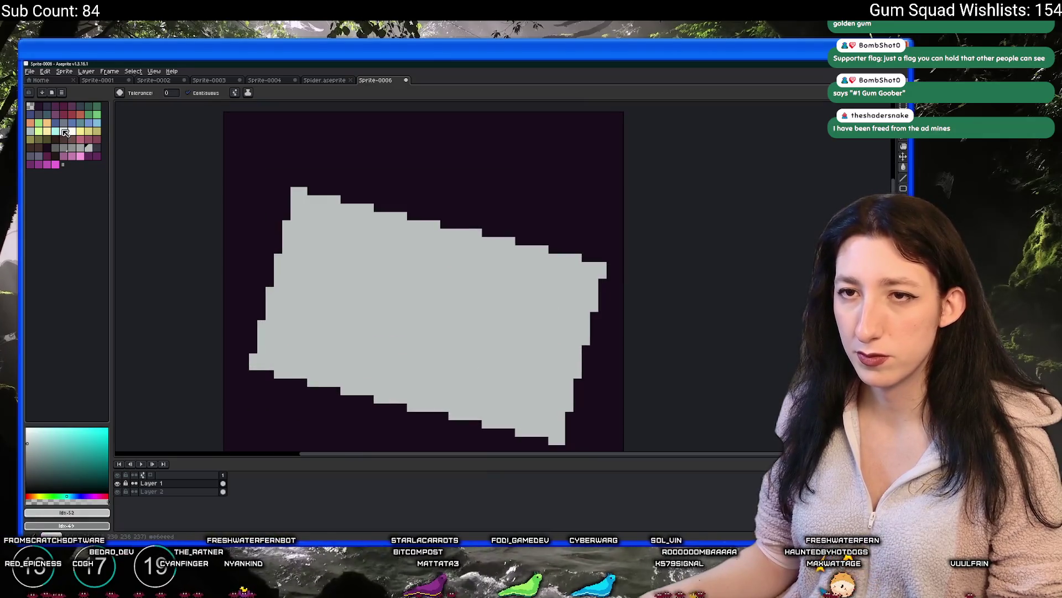
click(64, 132)
click(311, 242)
scroll(332, 252, down, 1)
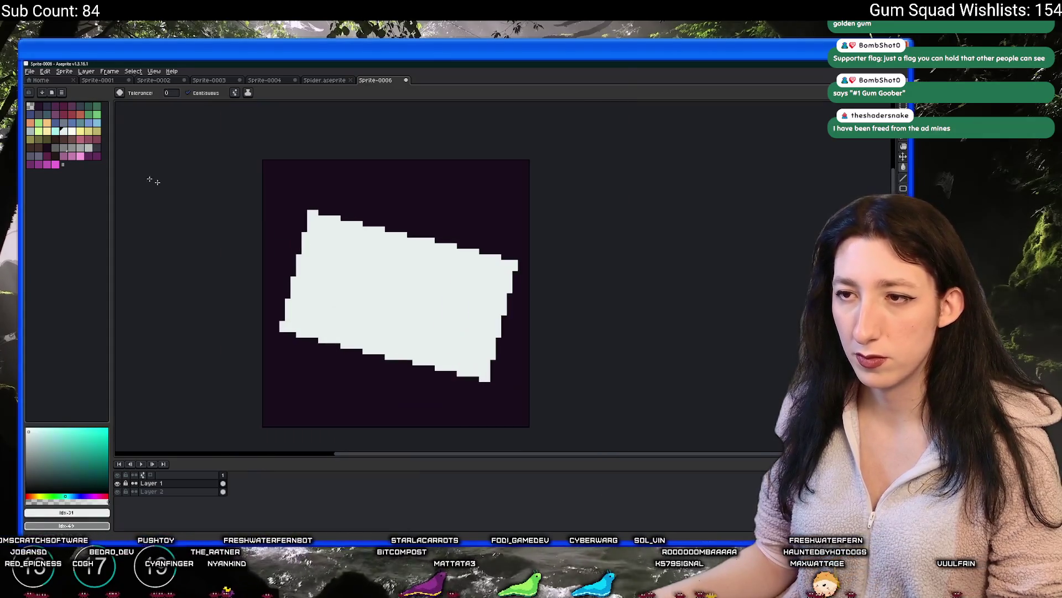
Draw a darker grey flap line from the top-left corner to the envelope's middle.
click(31, 131)
key(b)
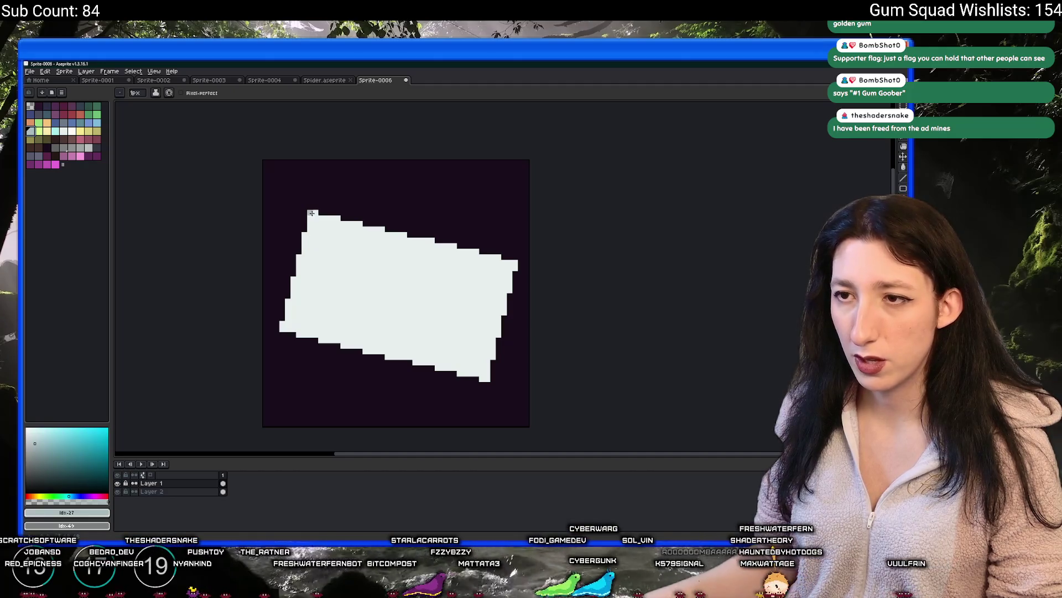
mouse_move(310, 219)
mouse_down()
mouse_move(336, 308)
mouse_move(392, 290)
mouse_up()
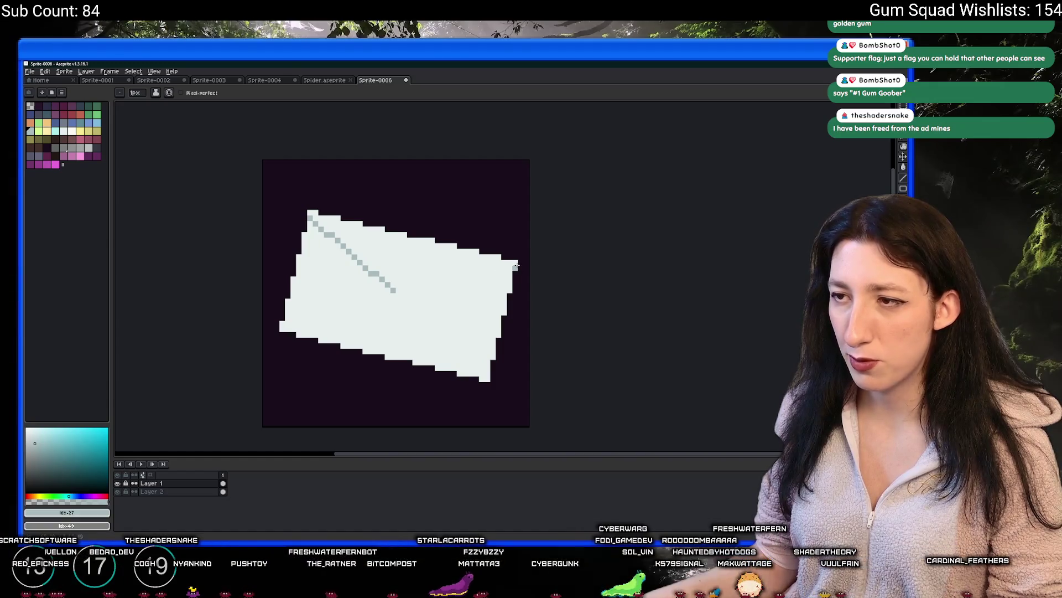
Draw the right flap line from the centre up to the top-right corner.
shift+click(516, 266)
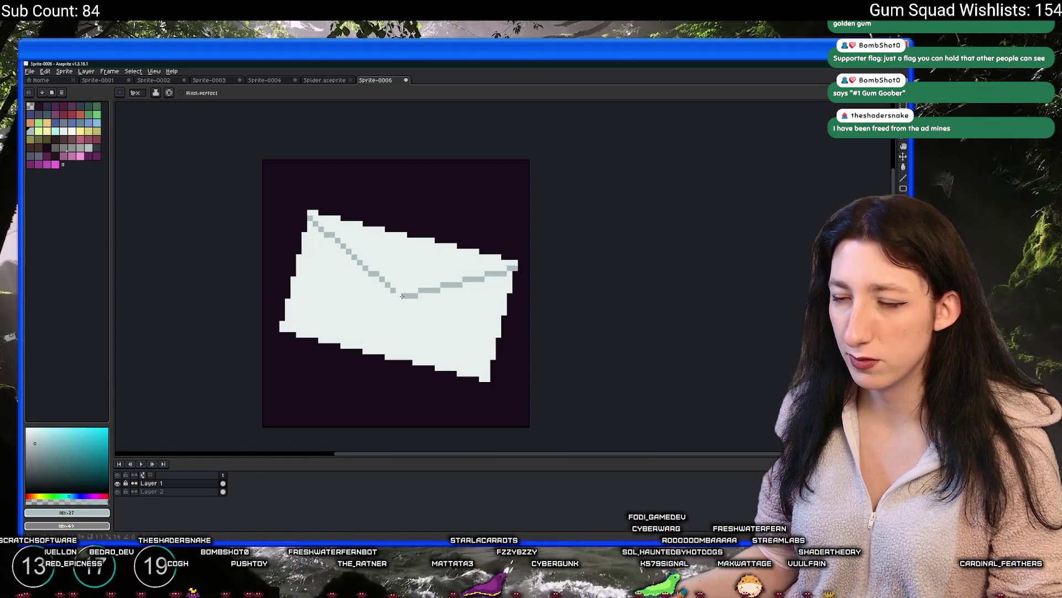
scroll(397, 294, down, 6)
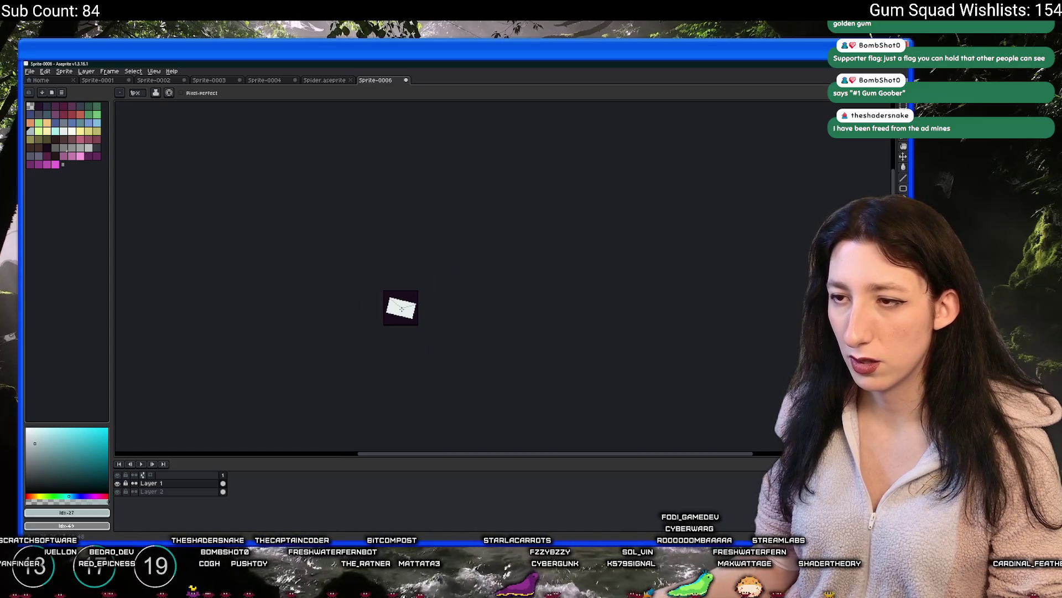
scroll(396, 304, up, 5)
scroll(347, 213, down, 3)
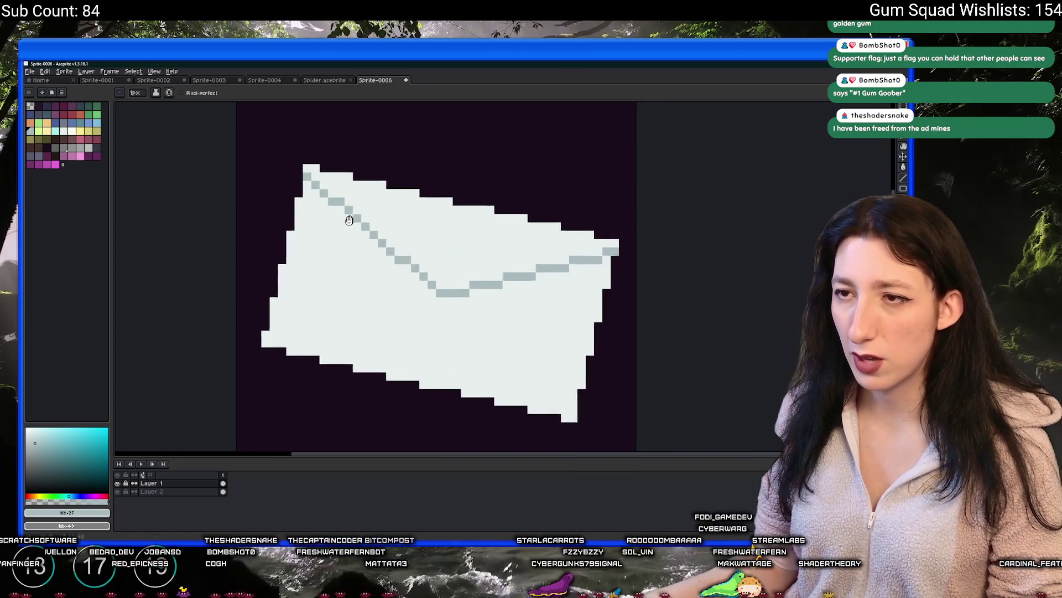
scroll(326, 229, down, 2)
scroll(405, 222, up, 4)
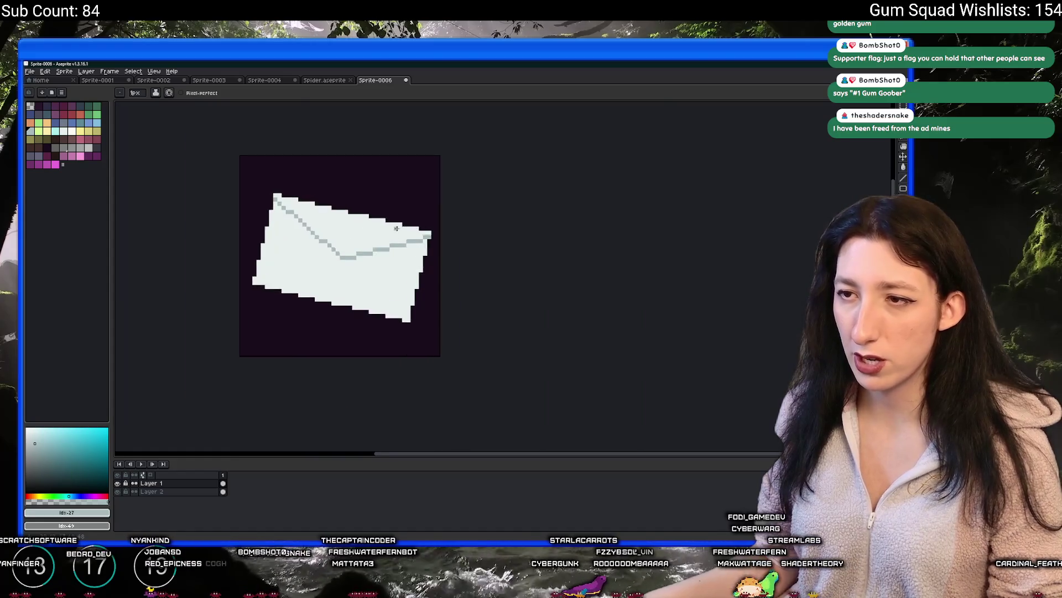
Sample the envelope's near-white colour and zoom around to inspect the finished flap.
alt+click(405, 221)
scroll(401, 227, up, 2)
scroll(413, 261, down, 2)
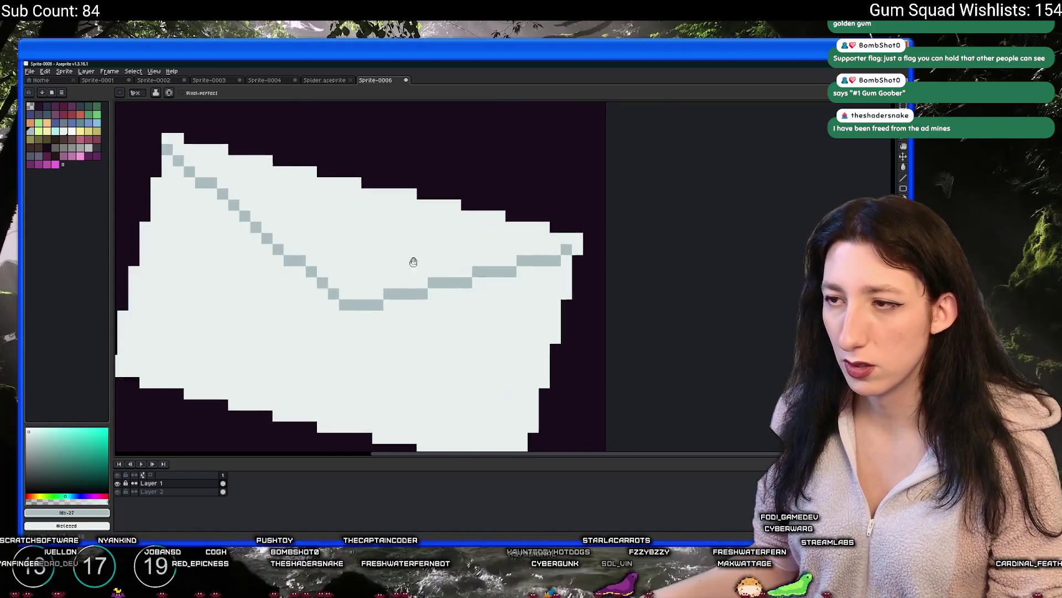
scroll(275, 195, up, 2)
scroll(275, 195, down, 3)
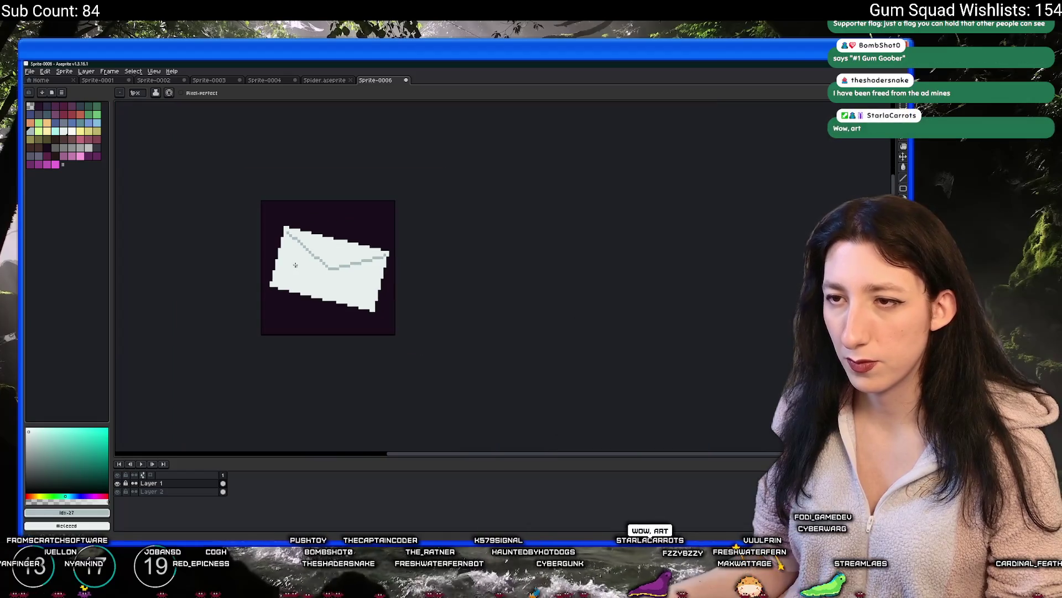
scroll(313, 234, down, 1)
scroll(311, 292, down, 1)
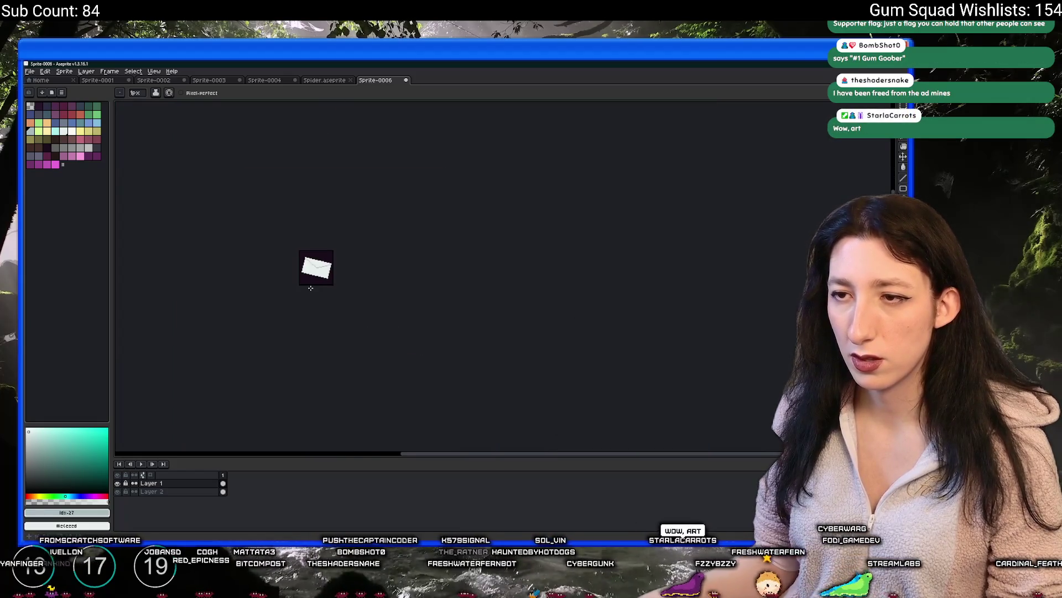
scroll(382, 341, up, 4)
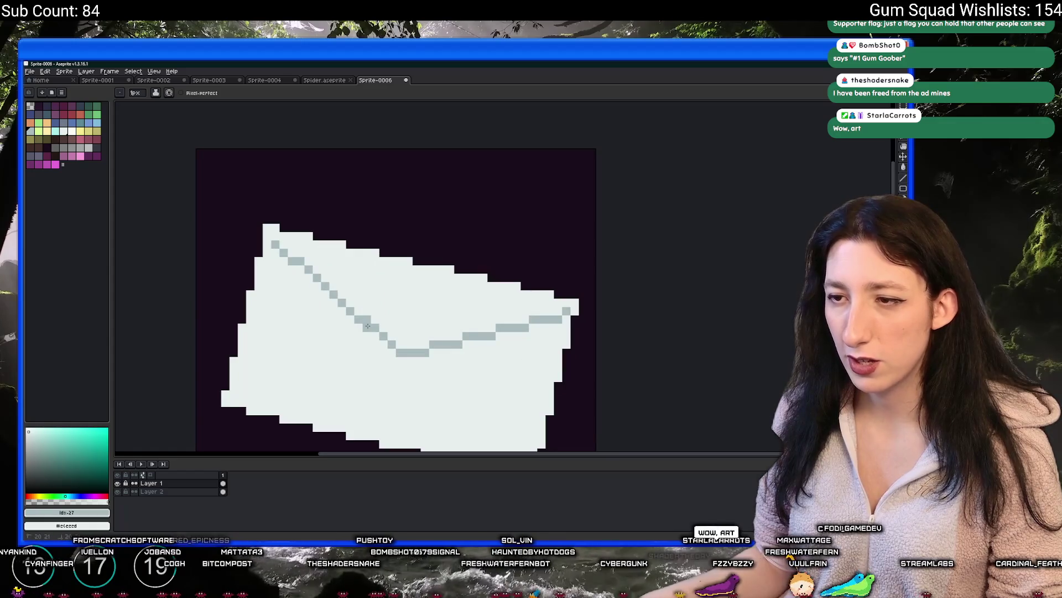
scroll(422, 359, down, 2)
scroll(422, 358, up, 1)
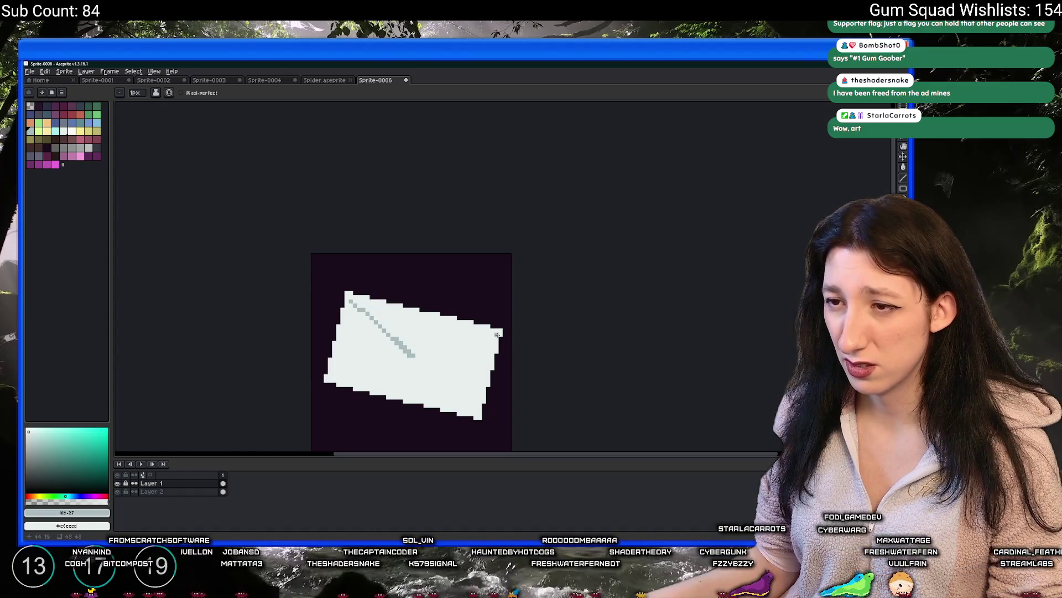
scroll(415, 355, down, 3)
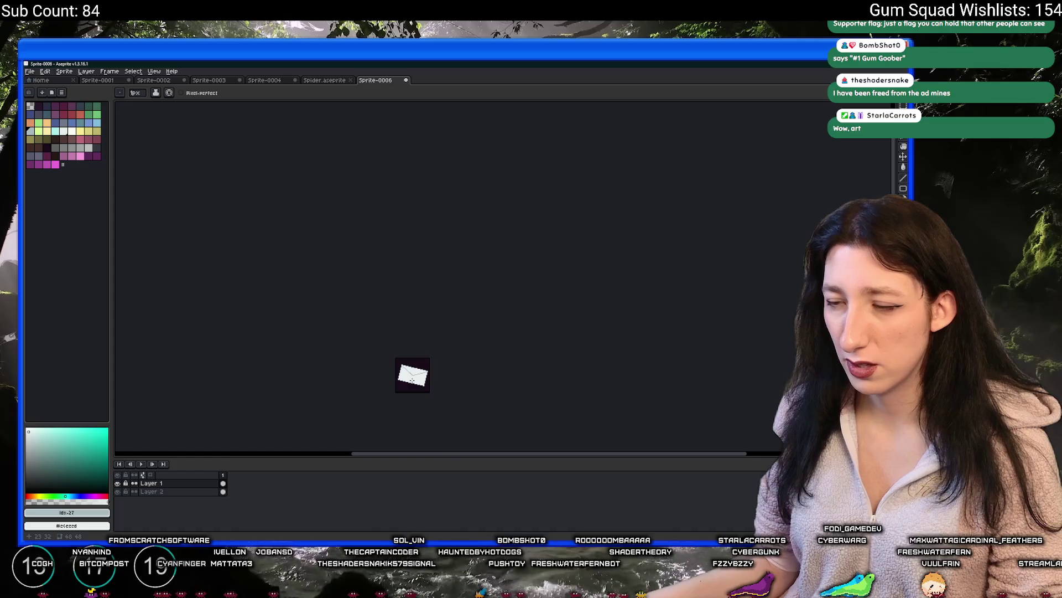
scroll(394, 345, up, 1)
scroll(394, 346, up, 3)
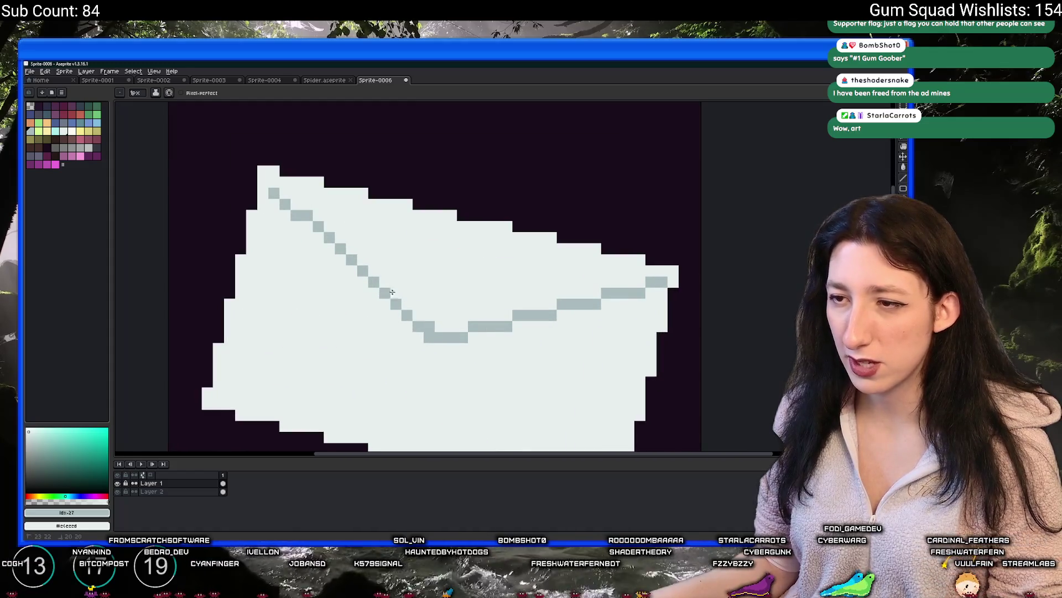
scroll(384, 299, down, 4)
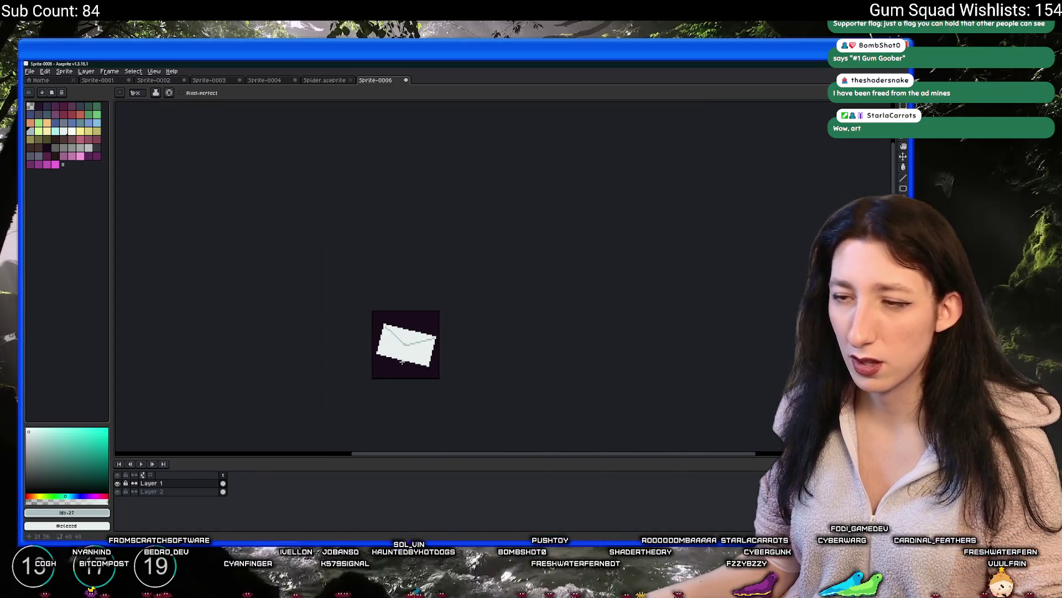
scroll(398, 356, up, 2)
scroll(443, 350, down, 1)
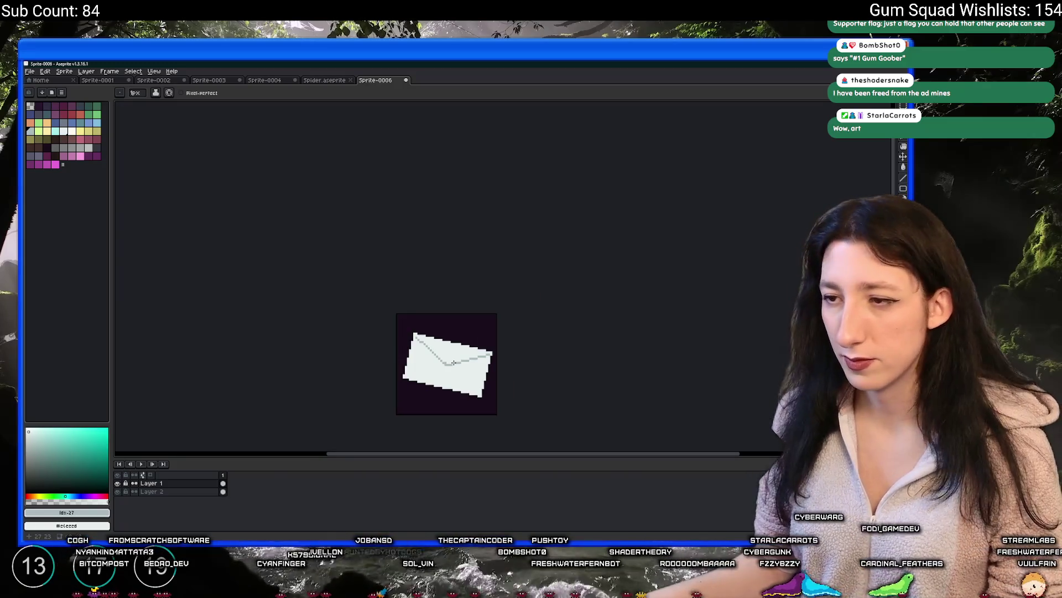
scroll(250, 206, up, 5)
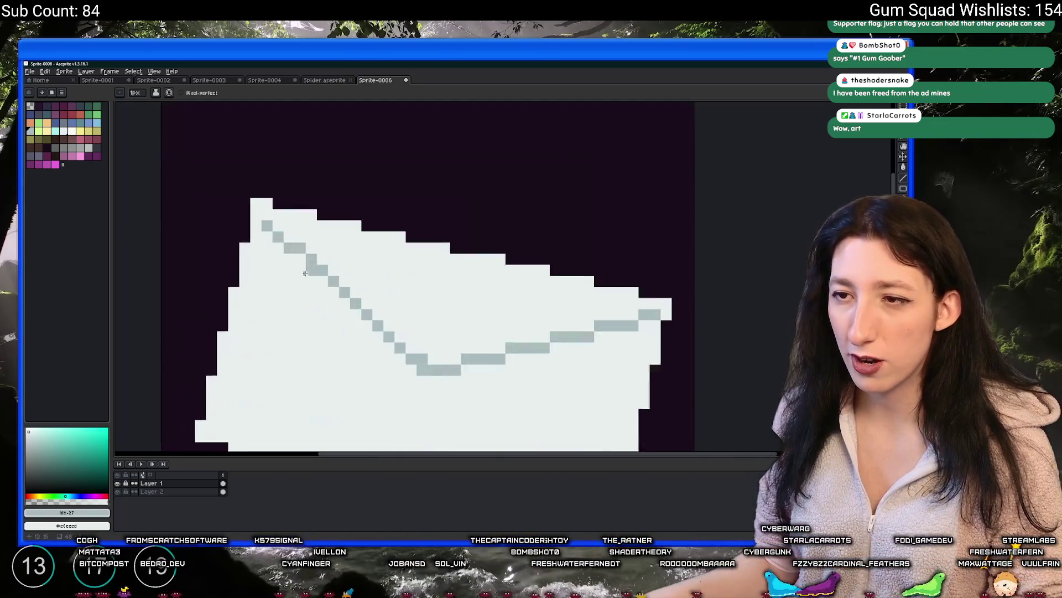
drag(259, 206, 422, 365)
click(464, 418)
scroll(464, 415, down, 5)
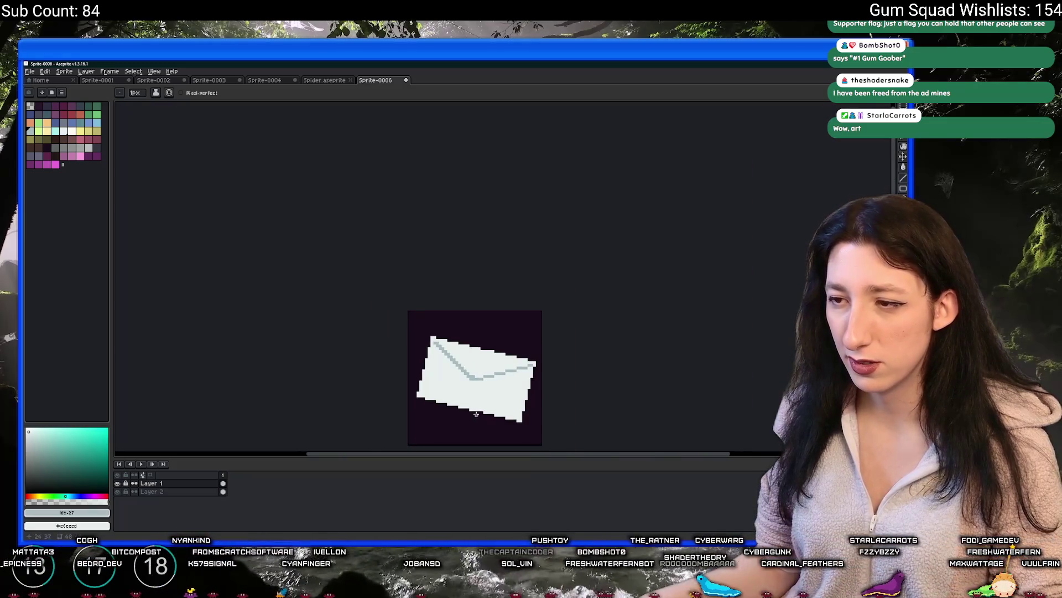
scroll(512, 341, up, 4)
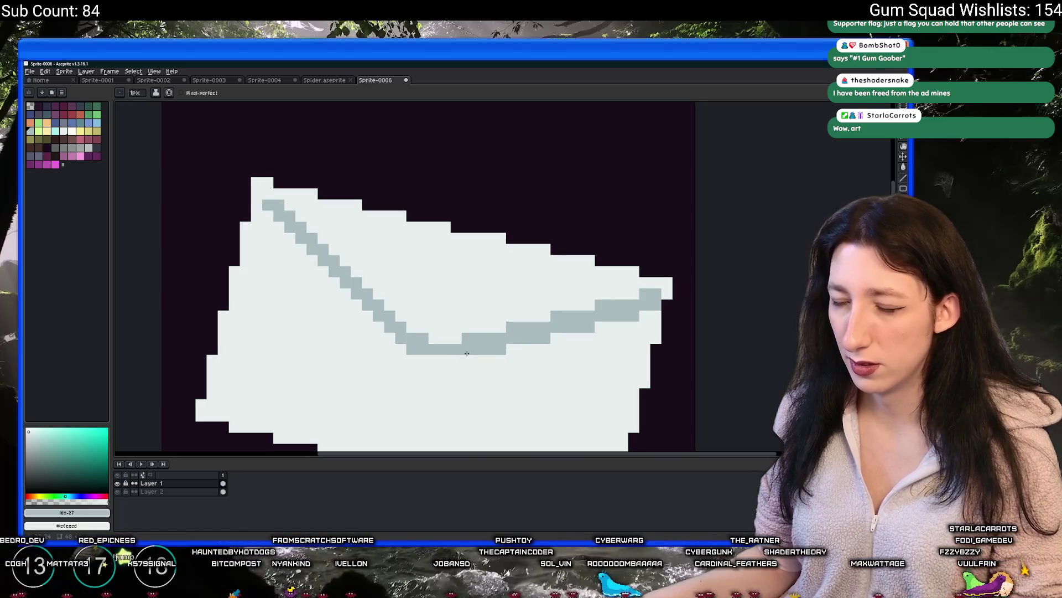
scroll(437, 354, down, 5)
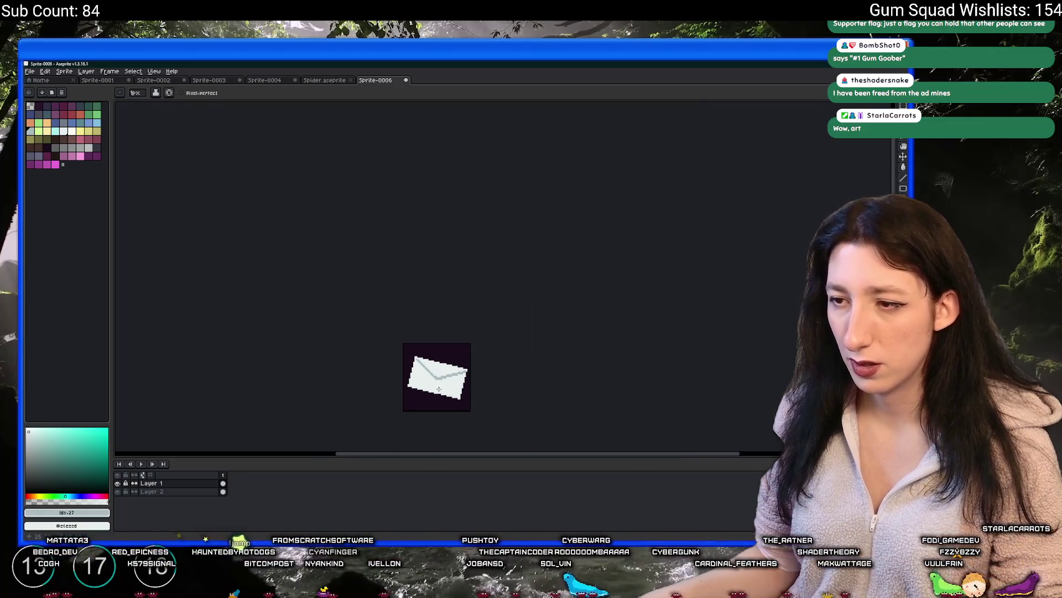
scroll(461, 347, up, 1)
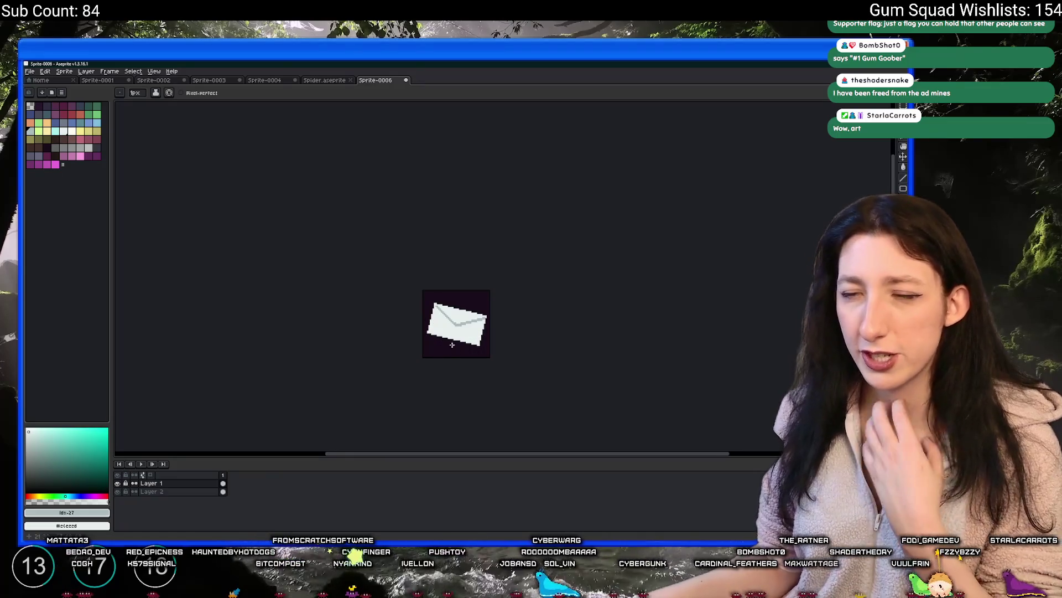
scroll(452, 344, up, 4)
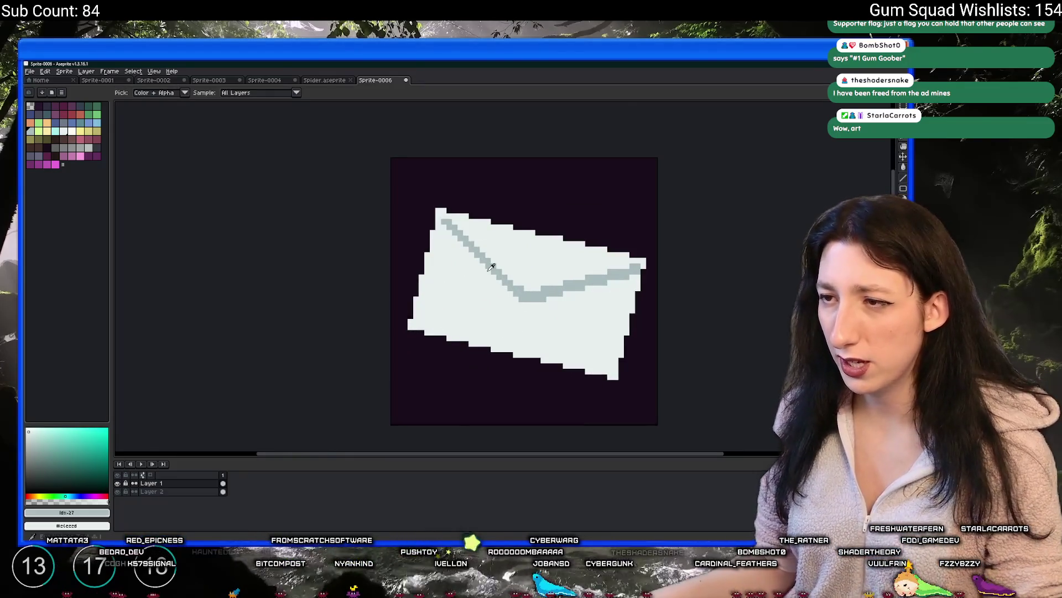
key(shift+o)
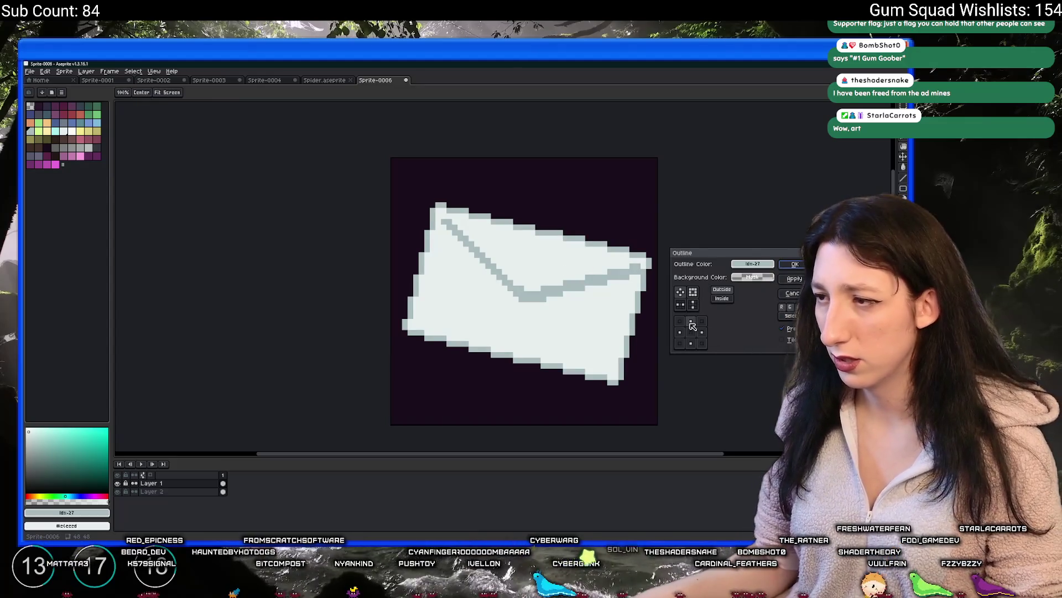
Turn off the top, left and right sides in the Outline effect and apply it.
click(691, 321)
click(679, 332)
click(702, 332)
click(789, 262)
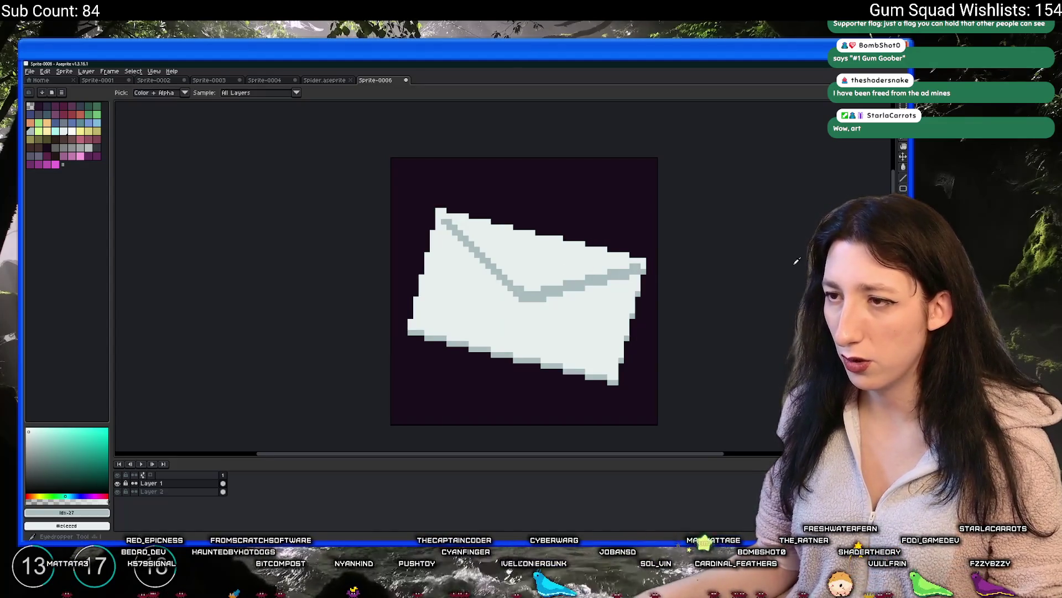
Pan and zoom to review the outlined envelope, then pick red for the wax seal.
scroll(795, 261, down, 2)
scroll(794, 261, down, 1)
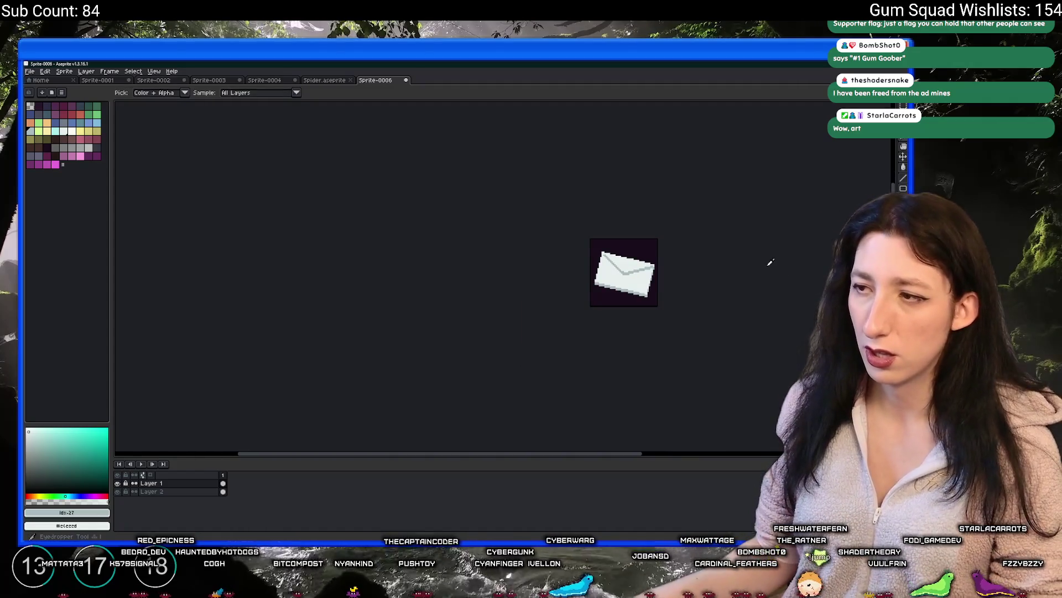
drag(765, 260, 519, 254)
scroll(504, 245, up, 1)
scroll(457, 251, down, 2)
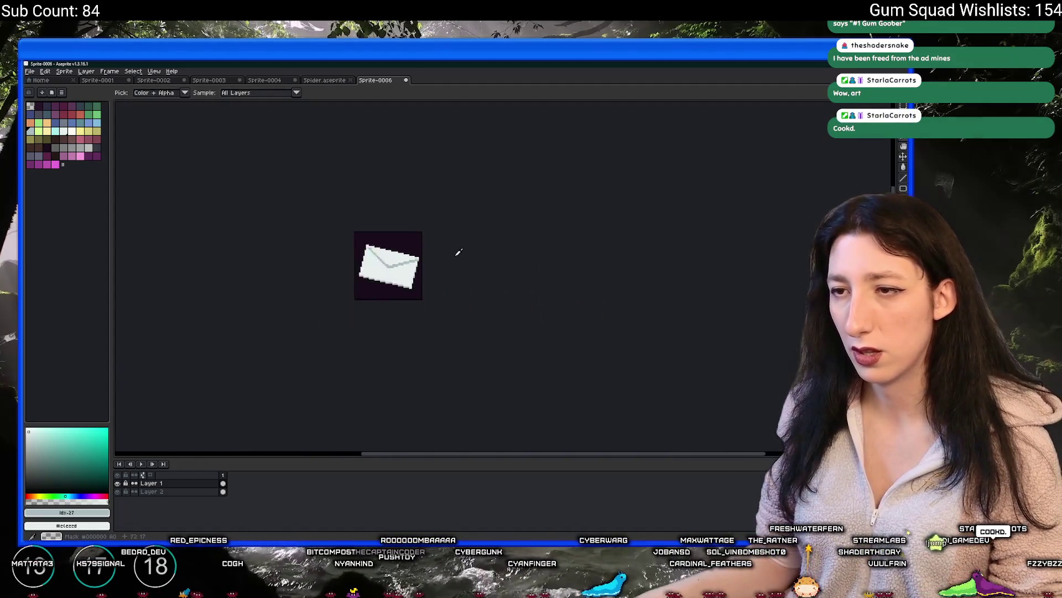
scroll(419, 260, up, 2)
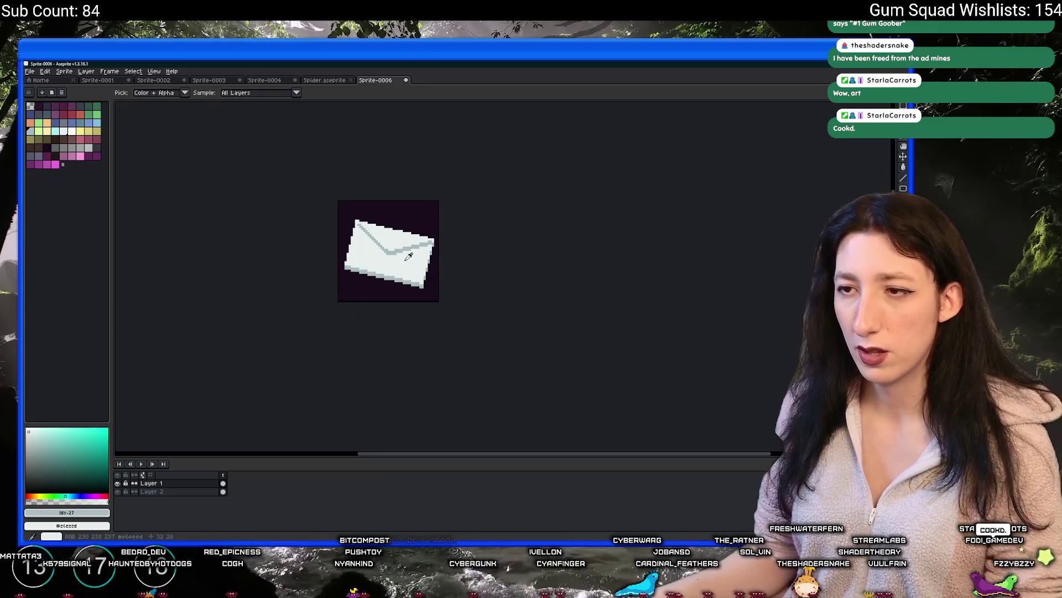
scroll(408, 252, up, 2)
scroll(399, 259, down, 4)
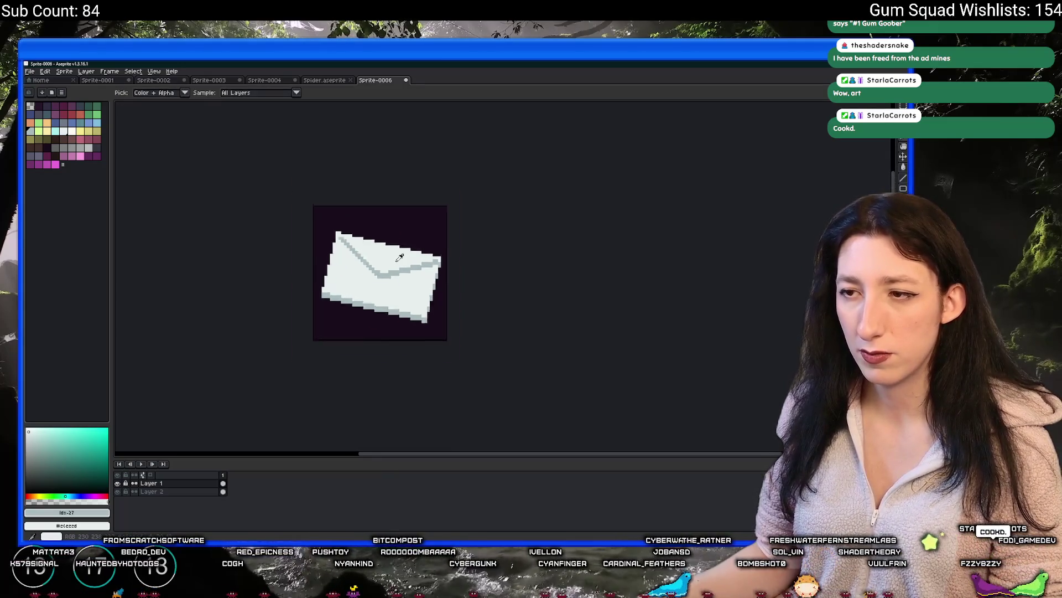
scroll(402, 259, up, 3)
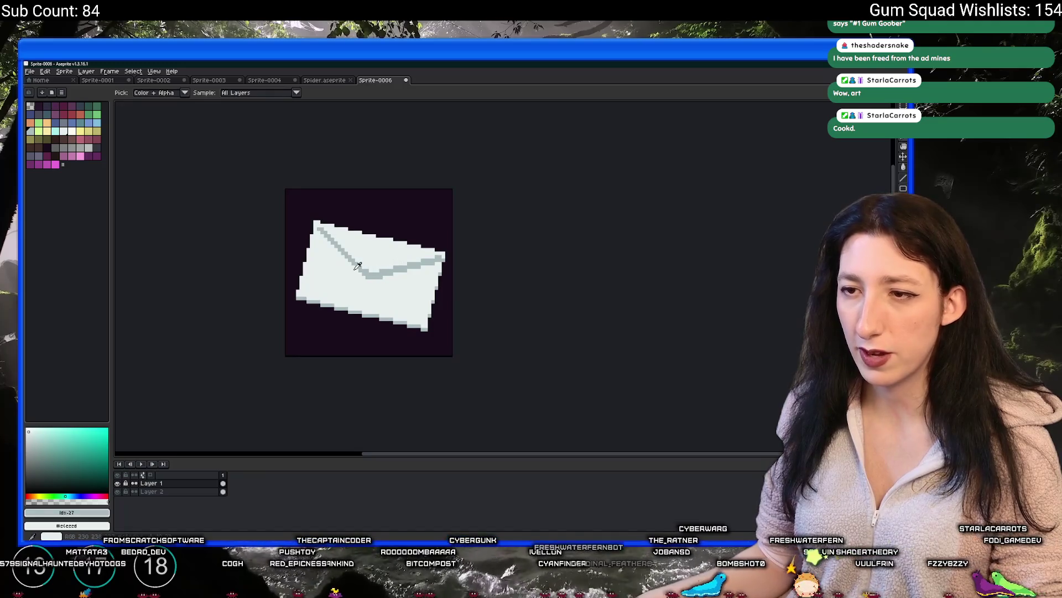
scroll(345, 264, up, 2)
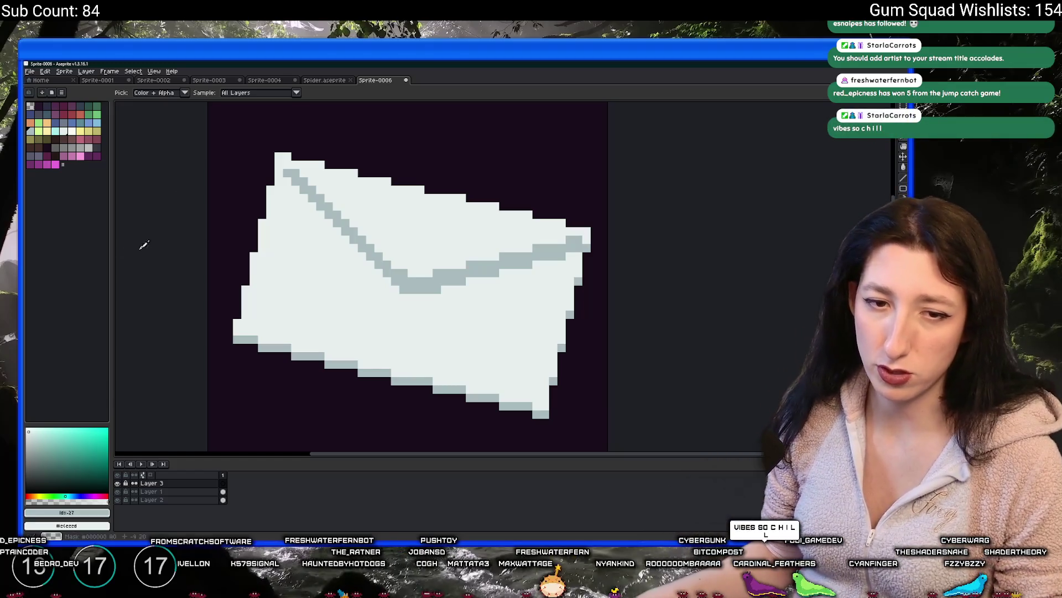
click(63, 114)
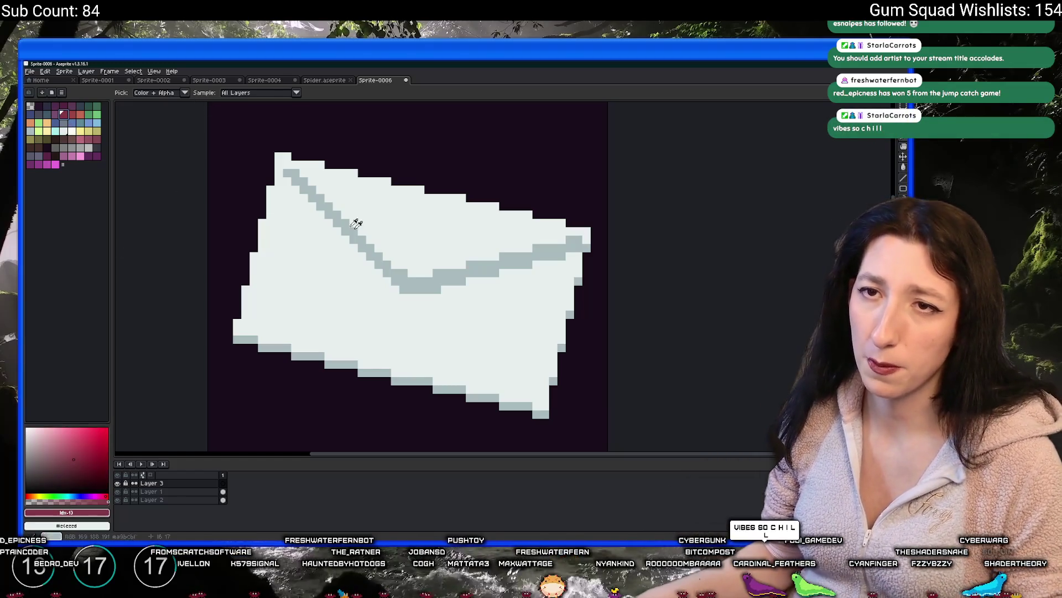
Select a round area where the flap lines meet and fill it with red.
key(m)
drag(378, 247, 445, 313)
key(g)
click(413, 285)
scroll(422, 314, down, 4)
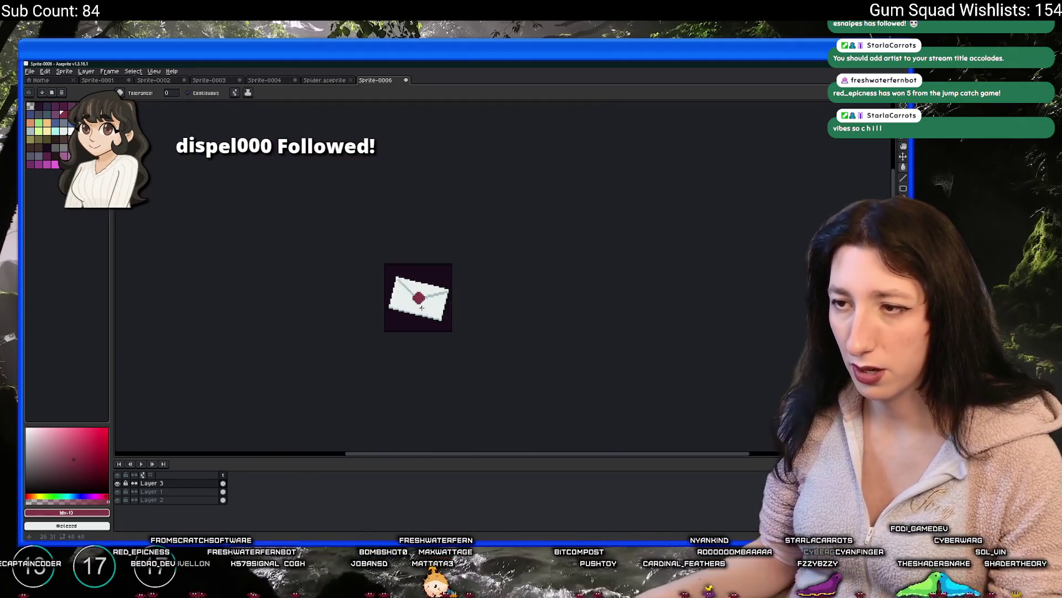
scroll(421, 310, up, 2)
scroll(412, 298, down, 4)
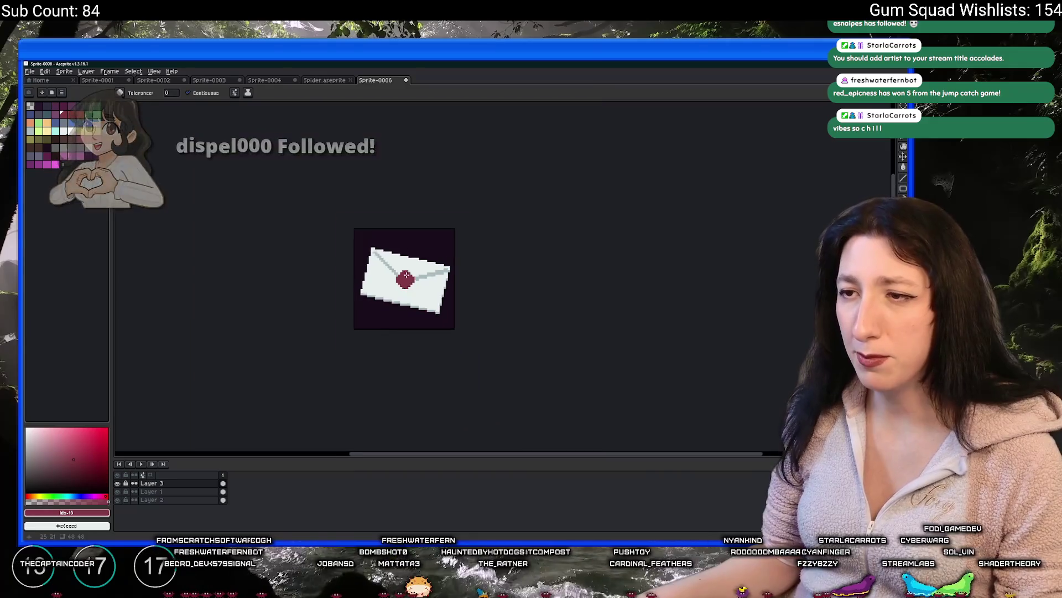
scroll(410, 282, up, 5)
Rotate the red seal about -30° to match the envelope's tilt.
key(m)
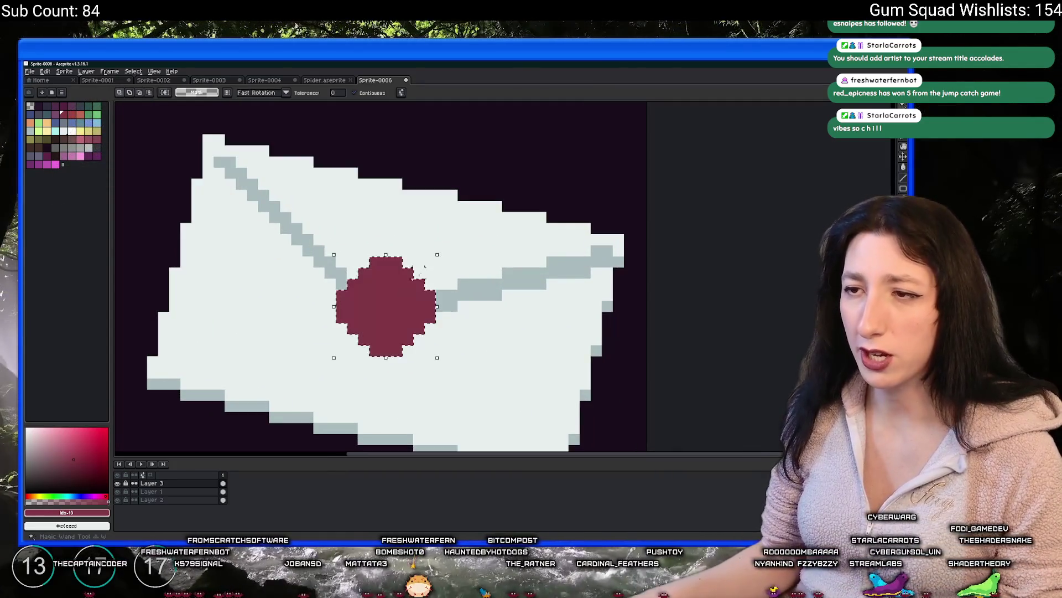
drag(440, 254, 474, 295)
key(Return)
scroll(474, 295, down, 6)
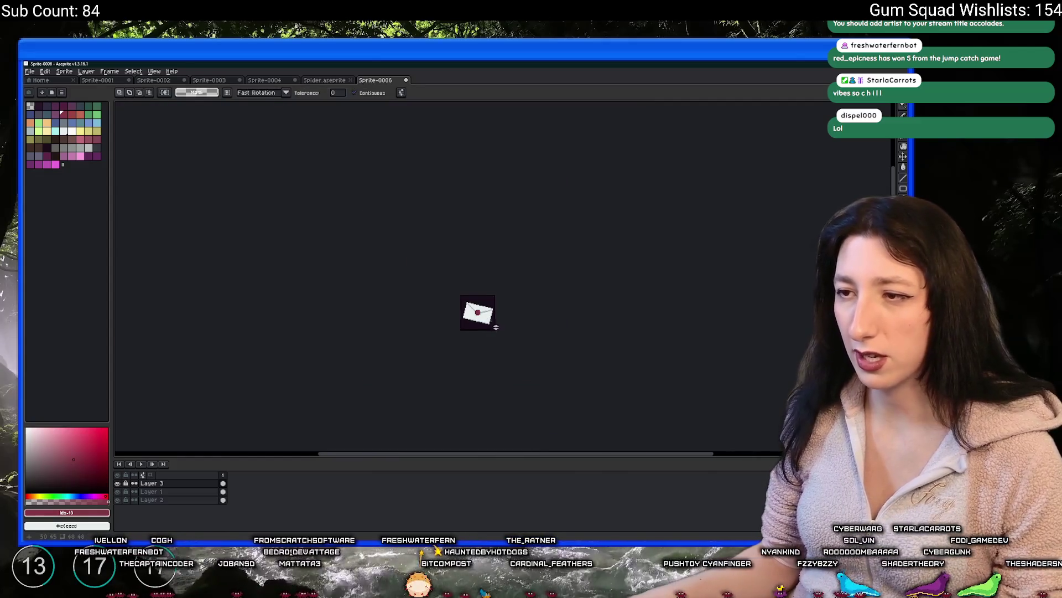
Sample the seal's red colour from the canvas with the eyedropper.
scroll(496, 330, up, 5)
key(i)
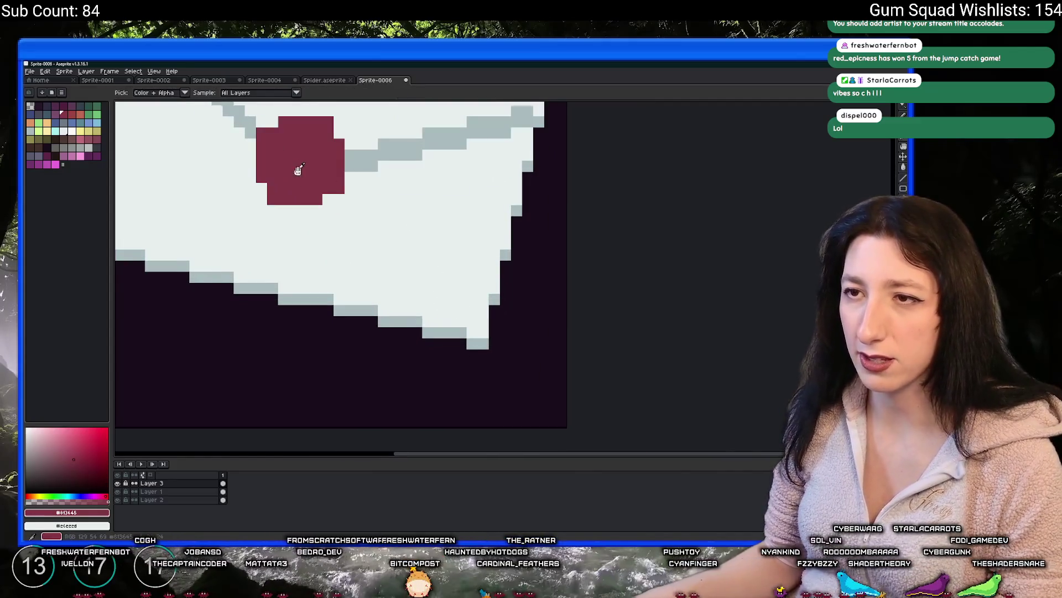
scroll(298, 170, down, 2)
click(373, 222)
key(b)
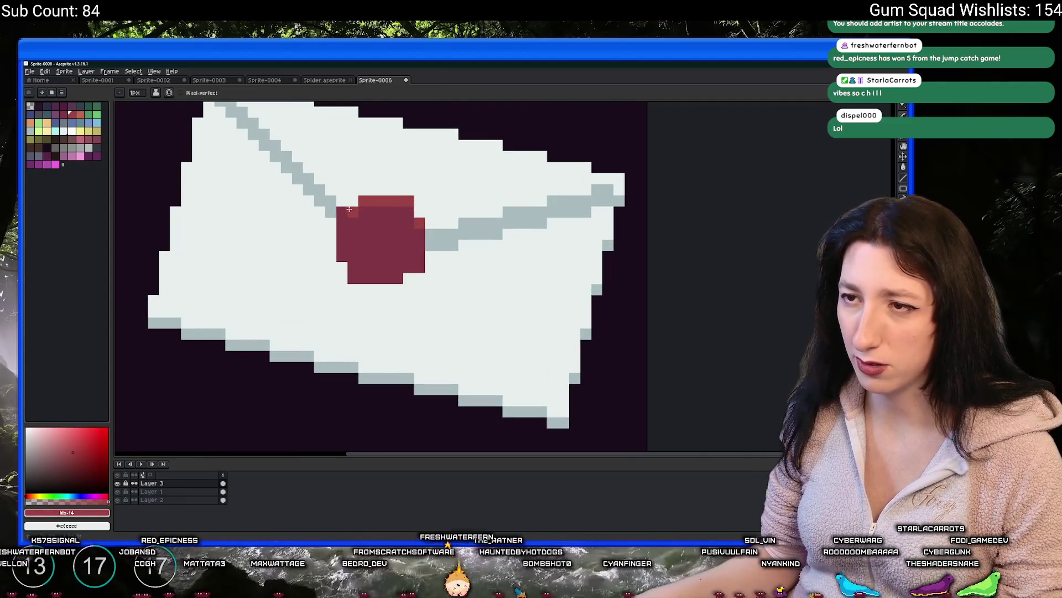
Paint the seal's bottom row in a dark purple shade from the palette.
scroll(433, 244, down, 3)
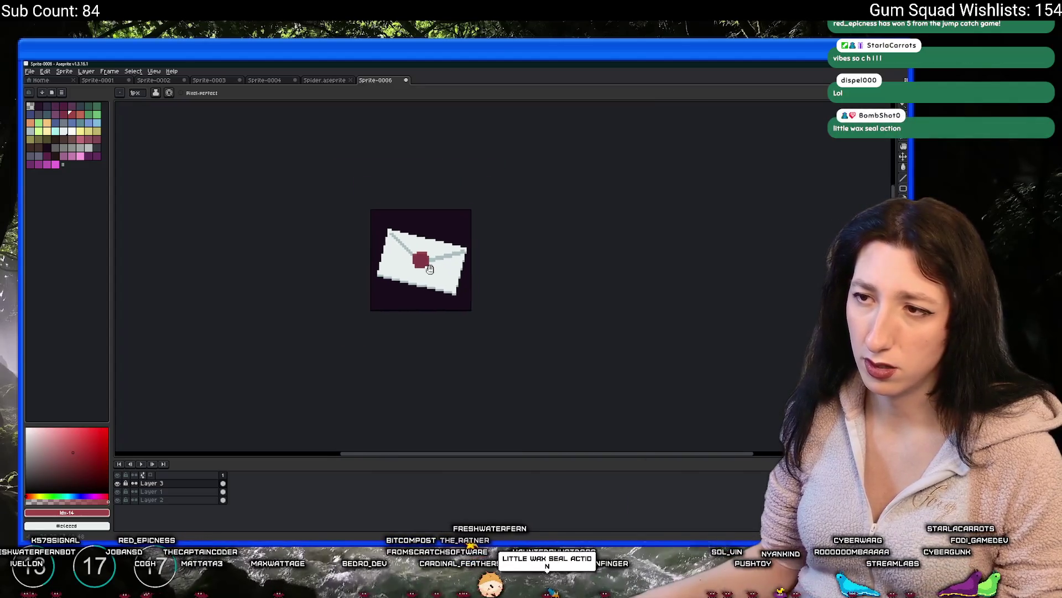
scroll(437, 255, down, 1)
scroll(425, 274, up, 3)
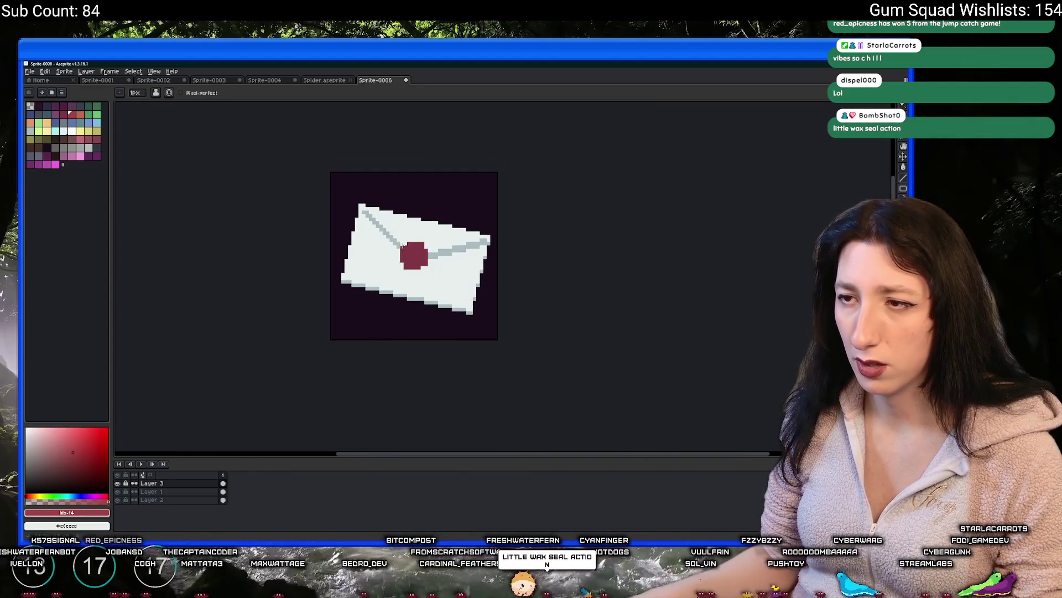
scroll(426, 275, up, 4)
key(i)
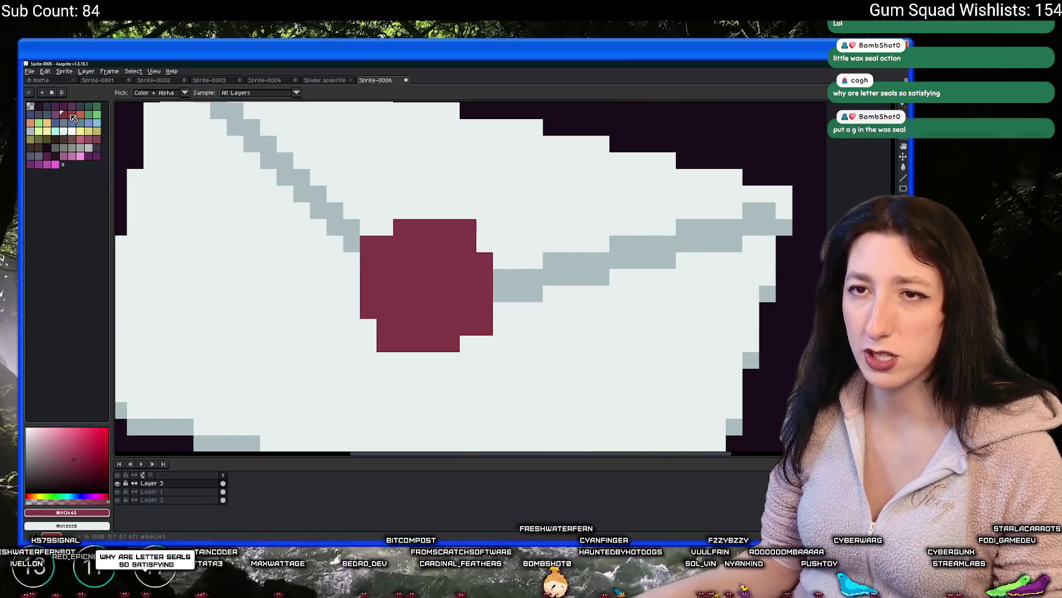
click(63, 106)
key(b)
drag(394, 338, 445, 338)
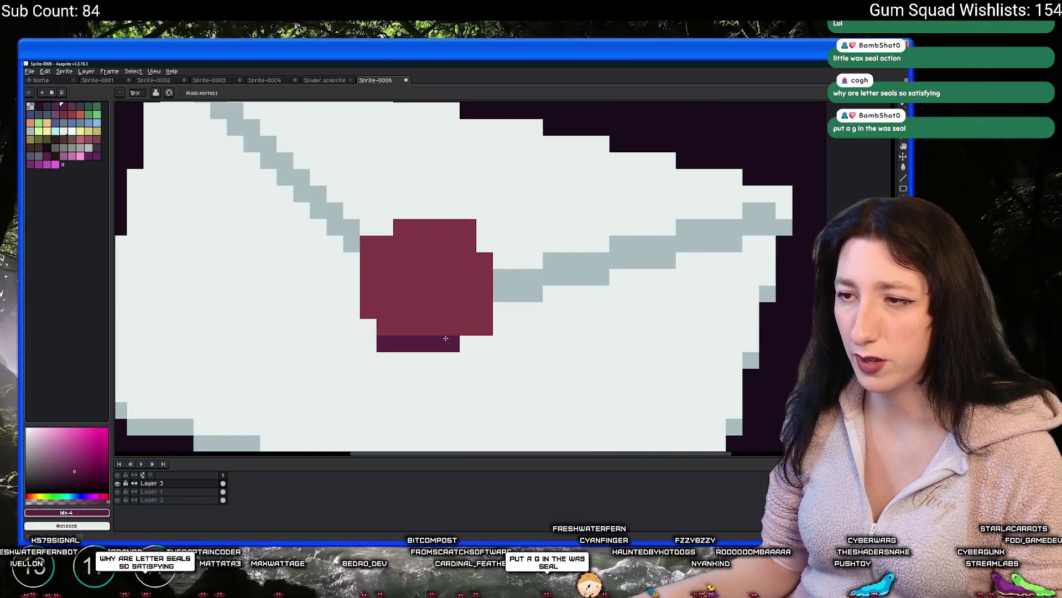
Draw a lighter red letter G on the seal, then undo it.
scroll(371, 307, down, 5)
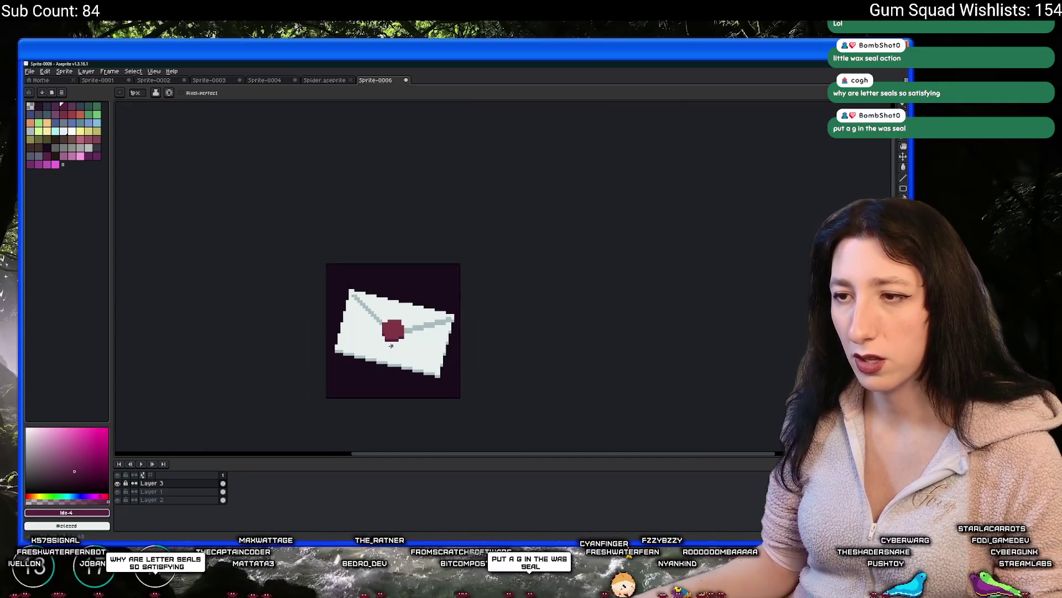
scroll(404, 364, up, 5)
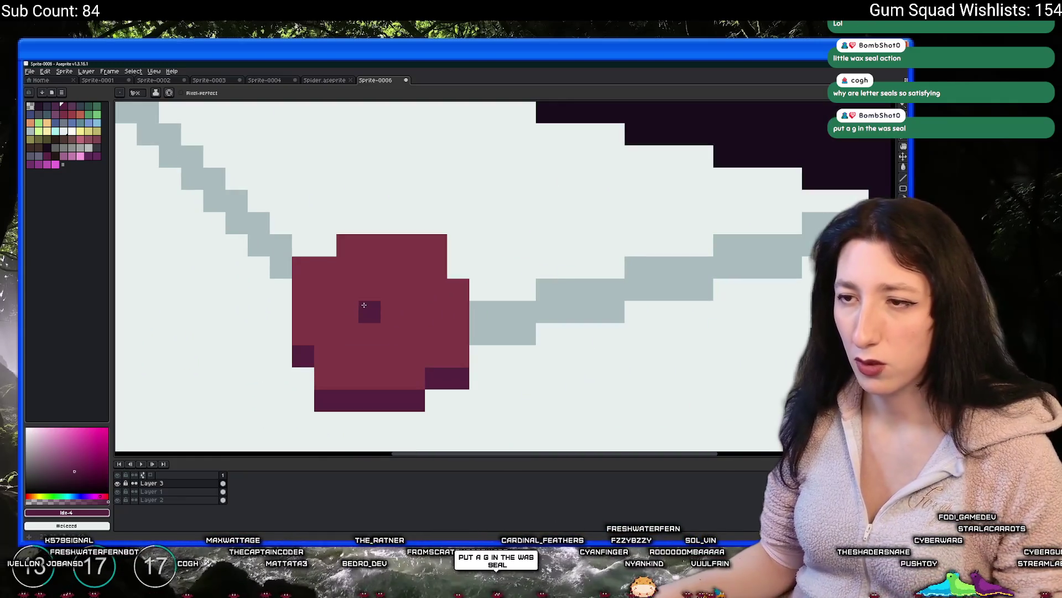
click(68, 116)
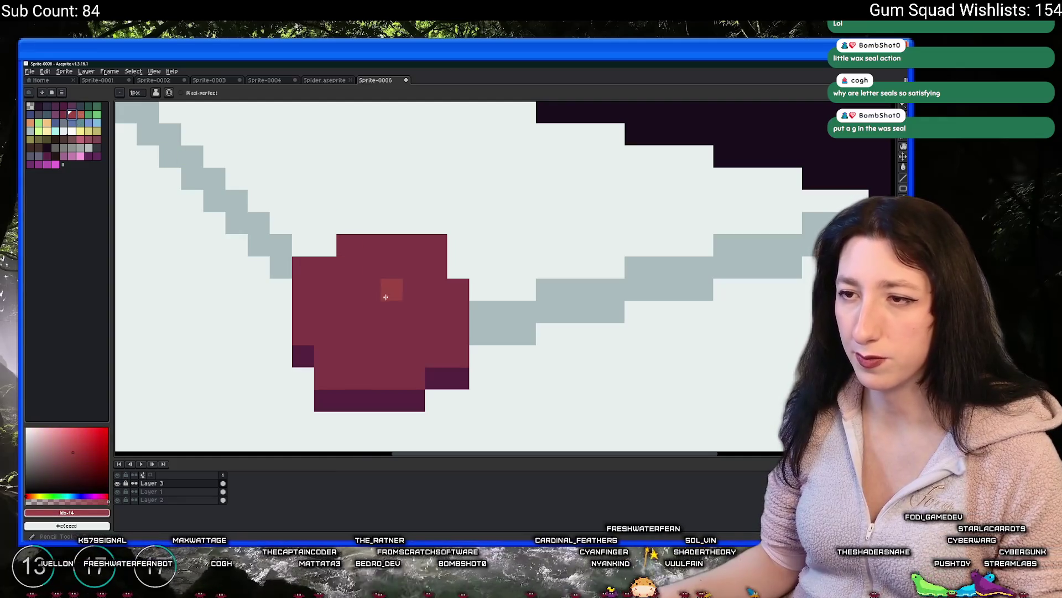
mouse_move(391, 289)
mouse_down()
mouse_move(414, 290)
mouse_move(390, 273)
mouse_move(328, 338)
mouse_move(414, 348)
mouse_up()
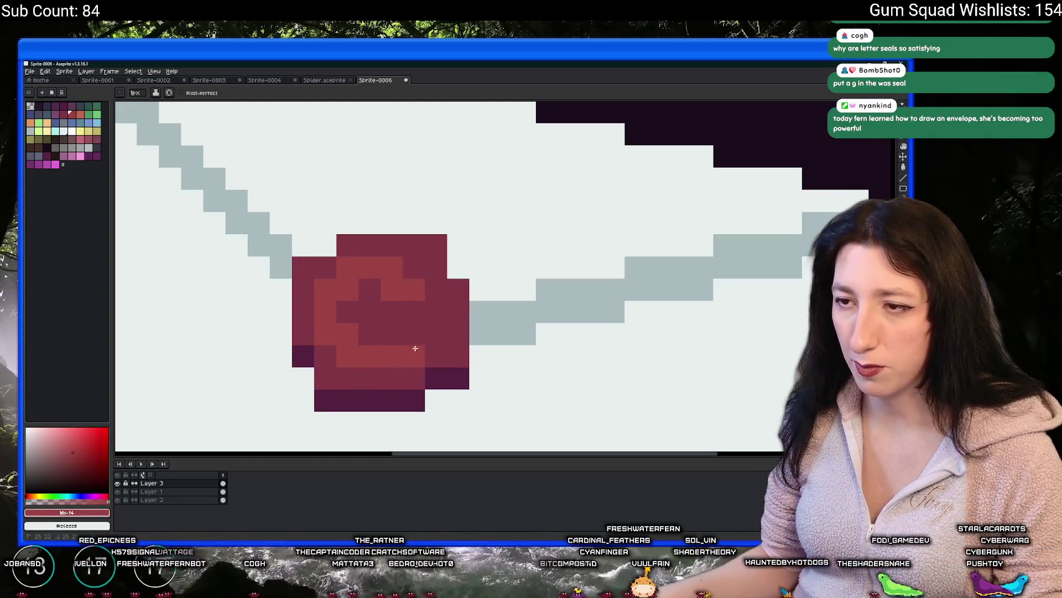
key(ctrl+z)
key(ctrl+z)
key(ctrl+z)
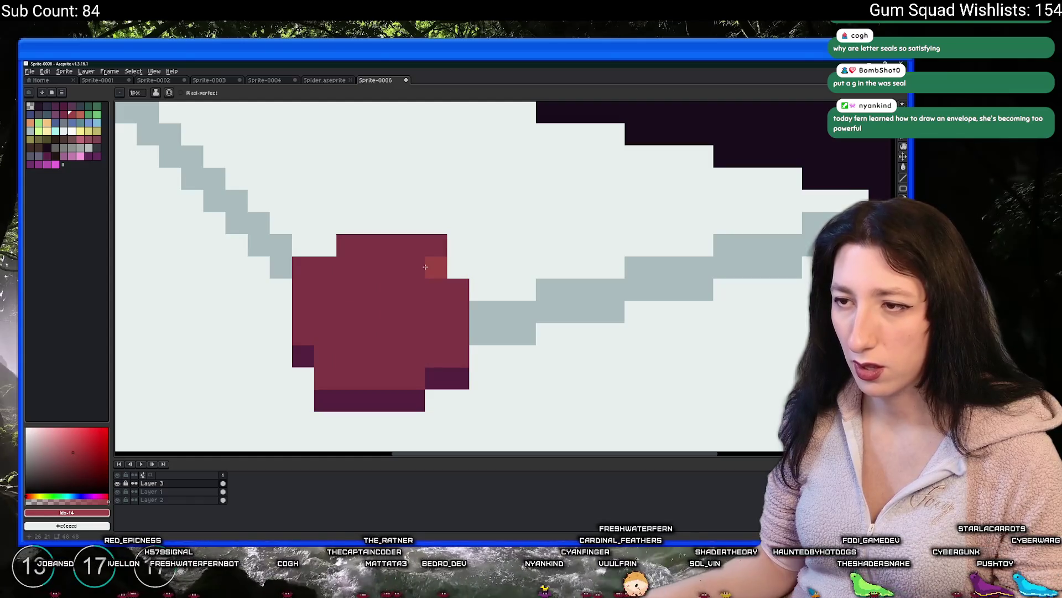